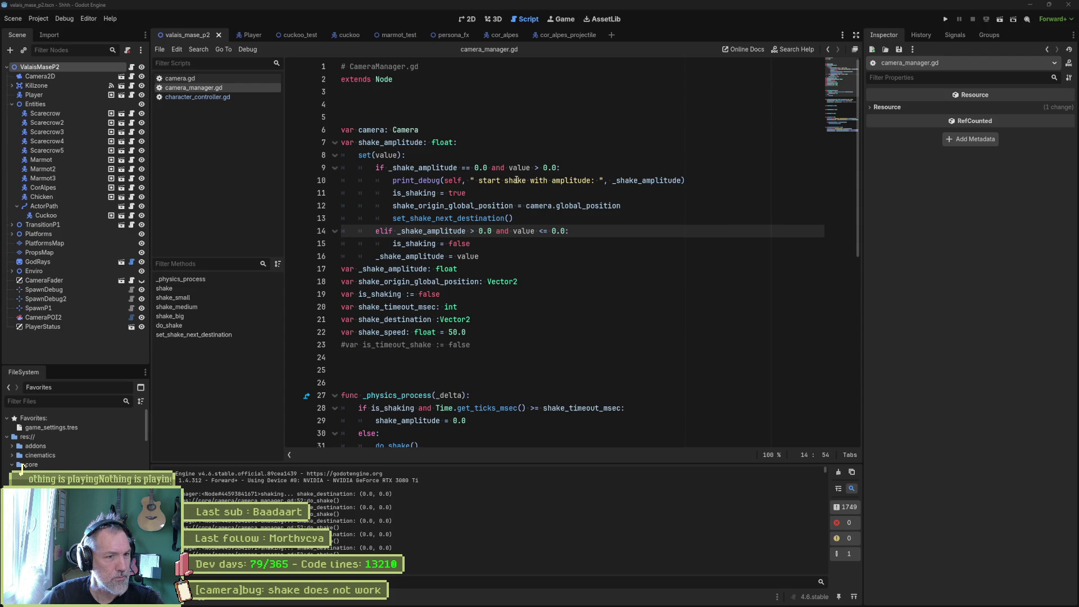
- Nest the shake-timeout check under 'if is_shaking:' on line 28, then go to do_shake()
{"action": "scroll", "coordinate": [516, 180], "scroll_direction": "down", "scroll_amount": 2}
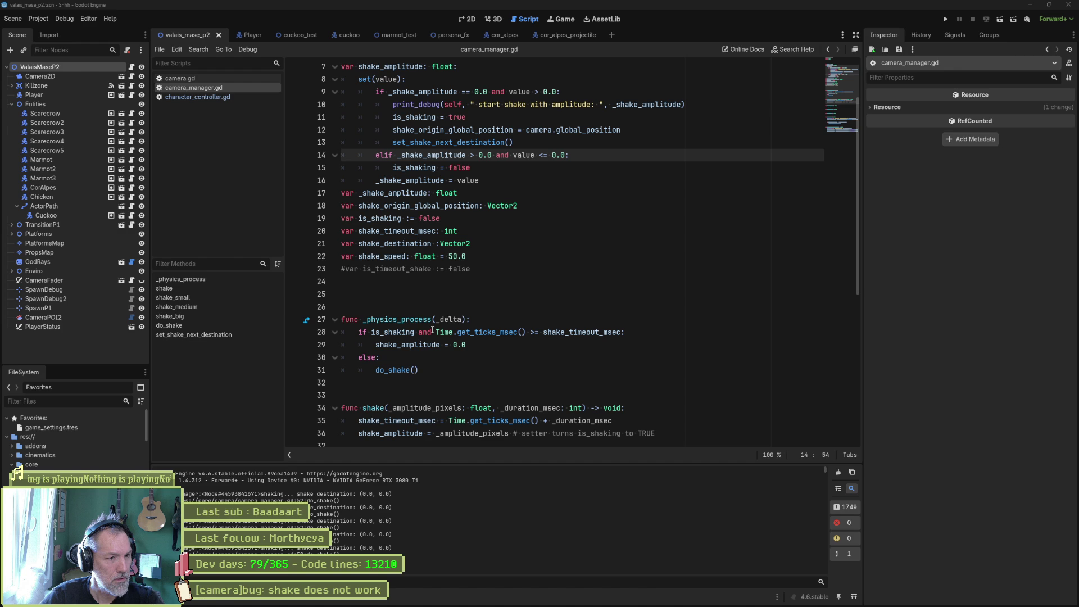
{"action": "key", "text": "ctrl+z"}
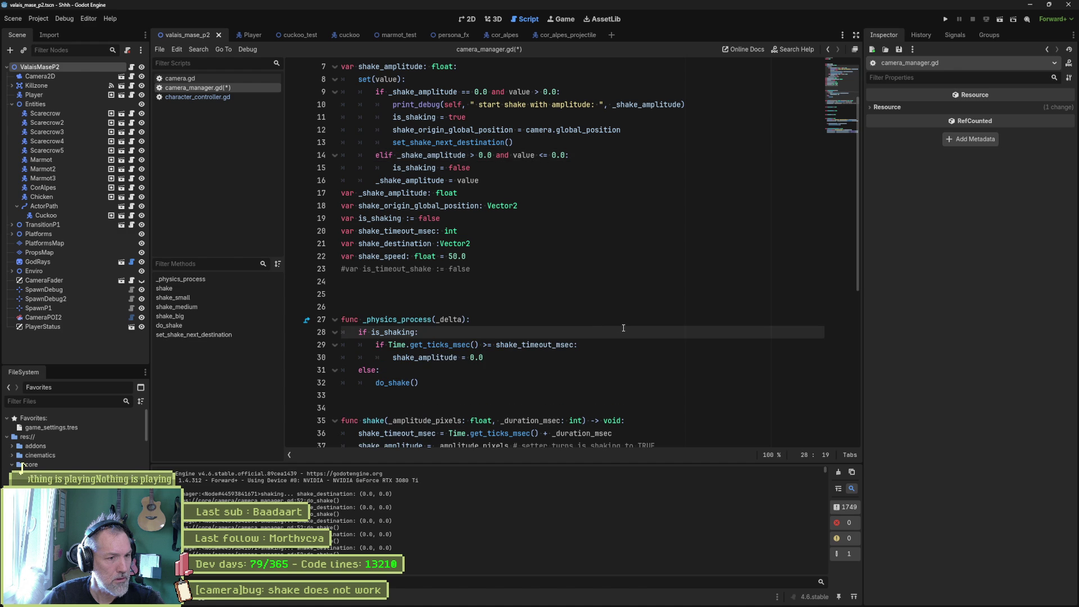
{"action": "mouse_move", "coordinate": [419, 348]}
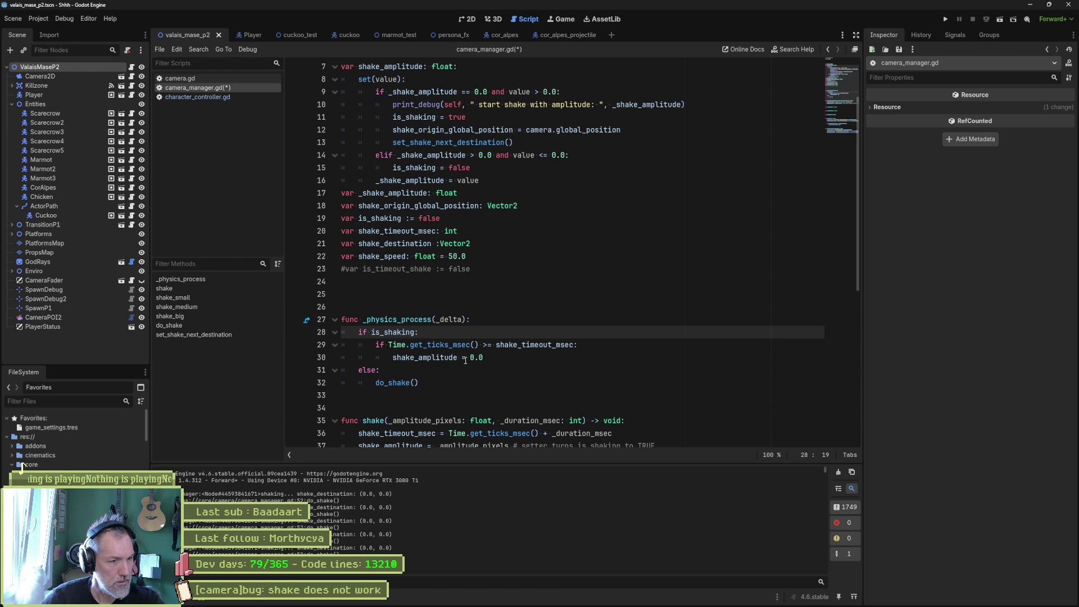
{"action": "left_click", "coordinate": [404, 383], "text": "ctrl"}
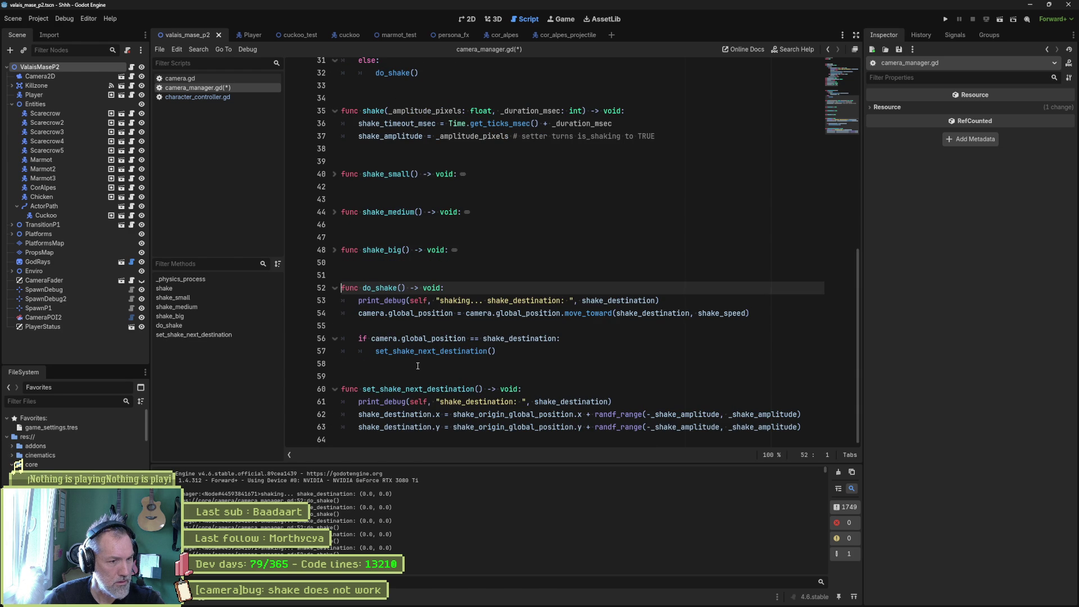
- Paste the timeout if-block into do_shake() and move it above the camera.global_position line
{"action": "left_click", "coordinate": [418, 358]}
{"action": "type", "text": "if Time.get_ticks_msec() >= shake_timeout_msec: \t\t\tshake_amplitude = 0.0"}
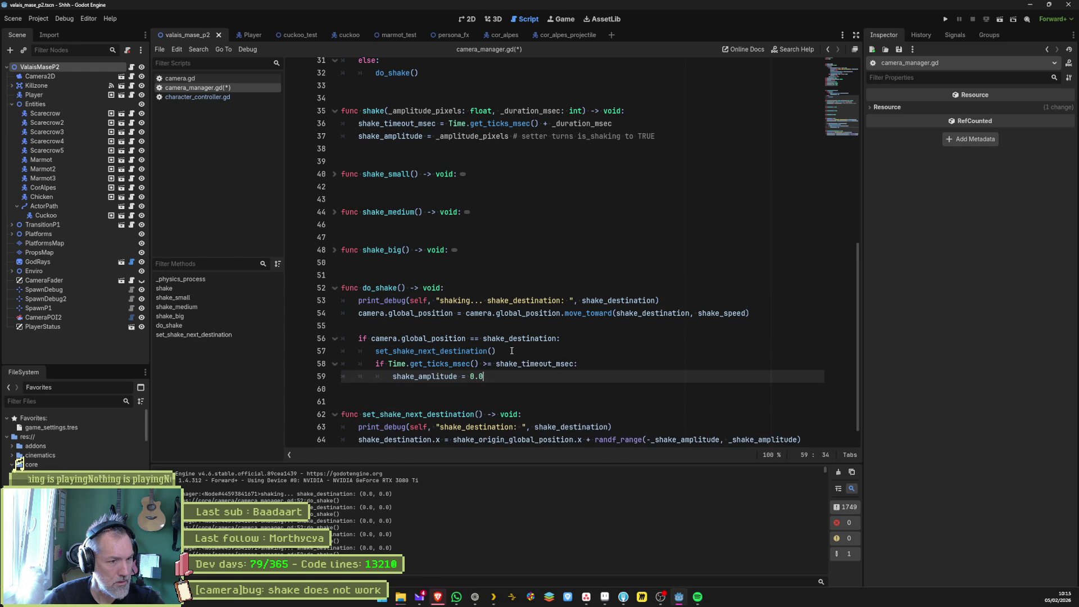
{"action": "left_click_drag", "start_coordinate": [487, 364], "coordinate": [506, 377]}
{"action": "left_click", "coordinate": [523, 350]}
{"action": "key", "text": "Return"}
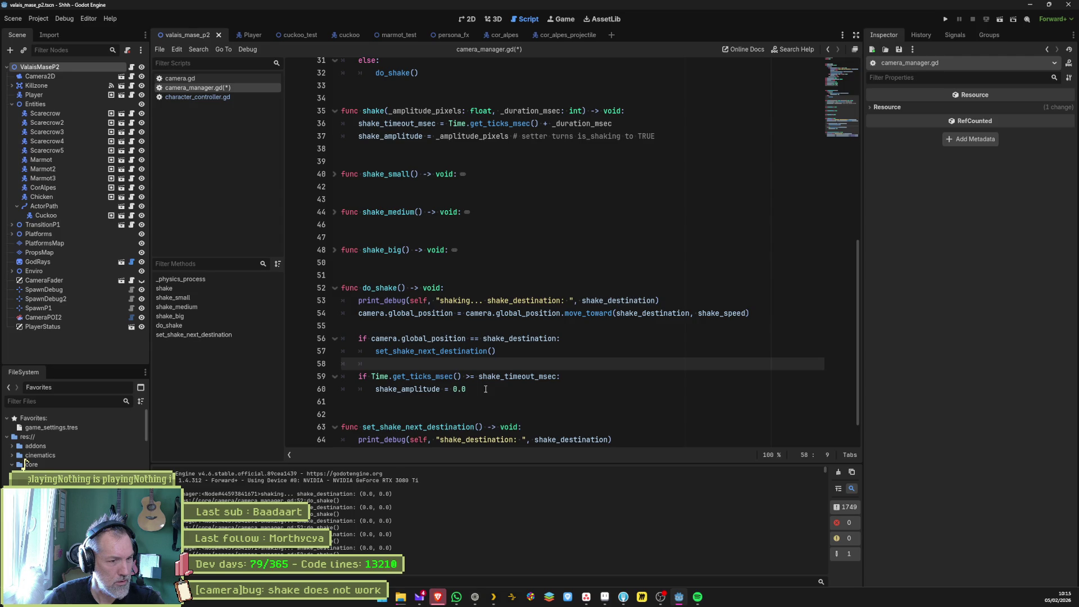
{"action": "key", "text": "ctrl+z"}
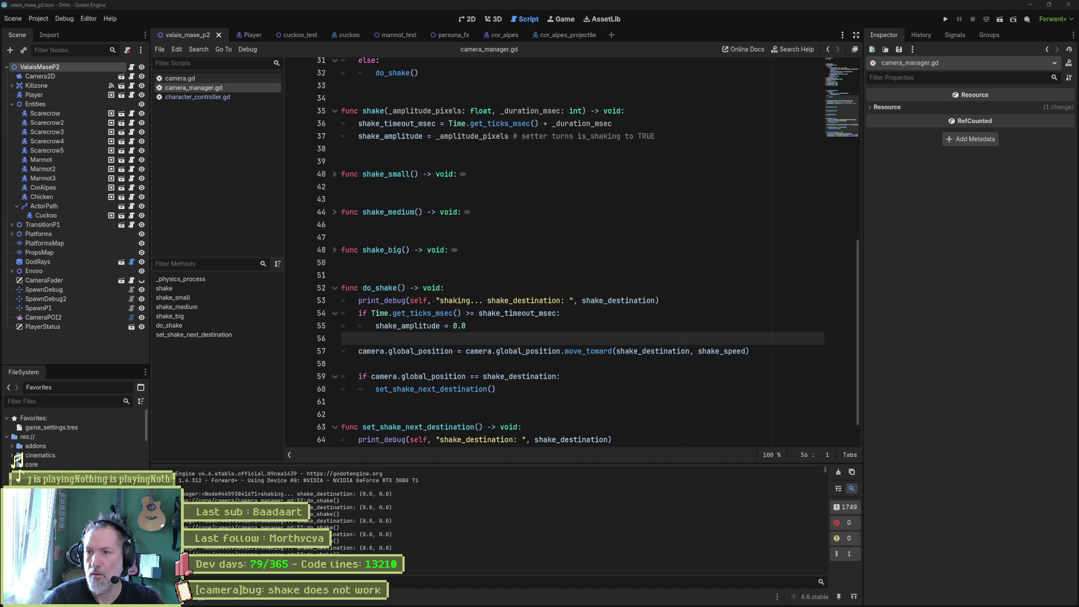
{"action": "scroll", "coordinate": [432, 224], "scroll_direction": "up", "scroll_amount": 3}
{"action": "left_click_drag", "start_coordinate": [380, 174], "coordinate": [432, 141]}
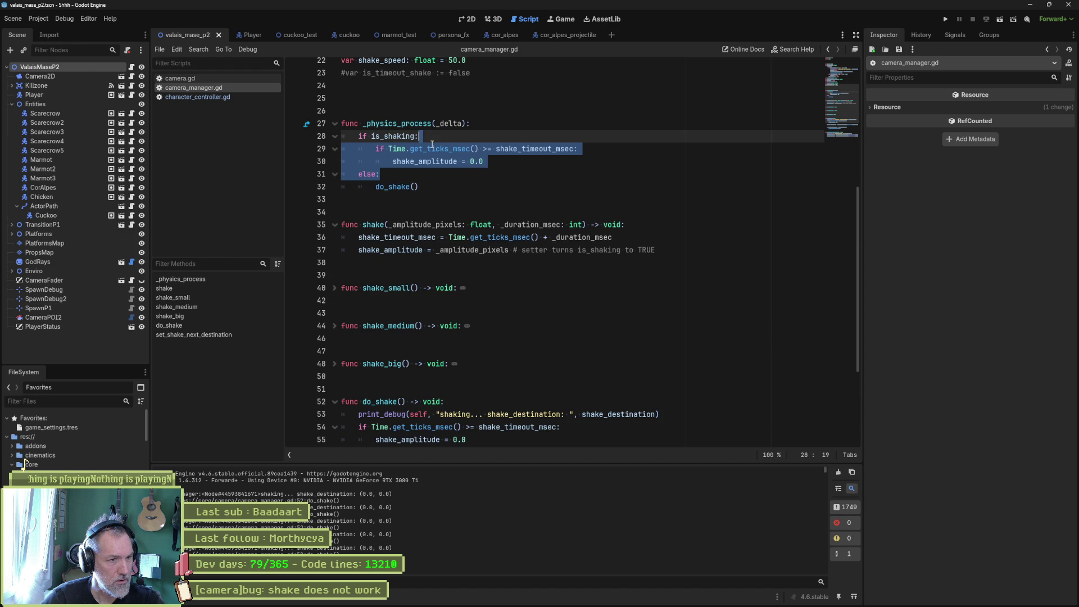
- Delete the nested if/else in _physics_process and add 'return' after shake_amplitude = 0.0 in do_shake
{"action": "key", "text": "BackSpace"}
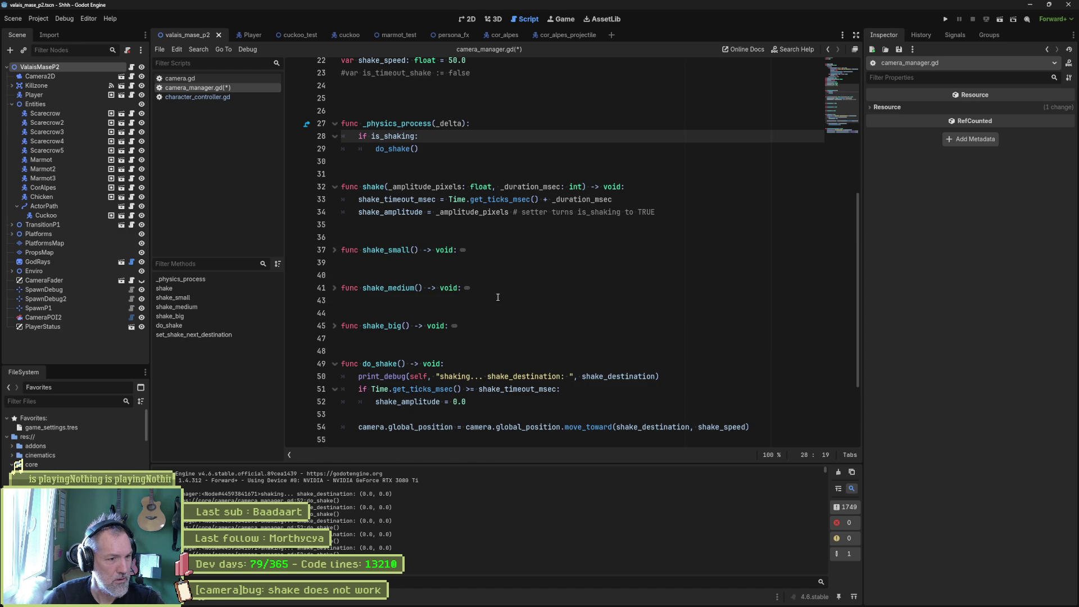
{"action": "scroll", "coordinate": [498, 297], "scroll_direction": "down", "scroll_amount": 1}
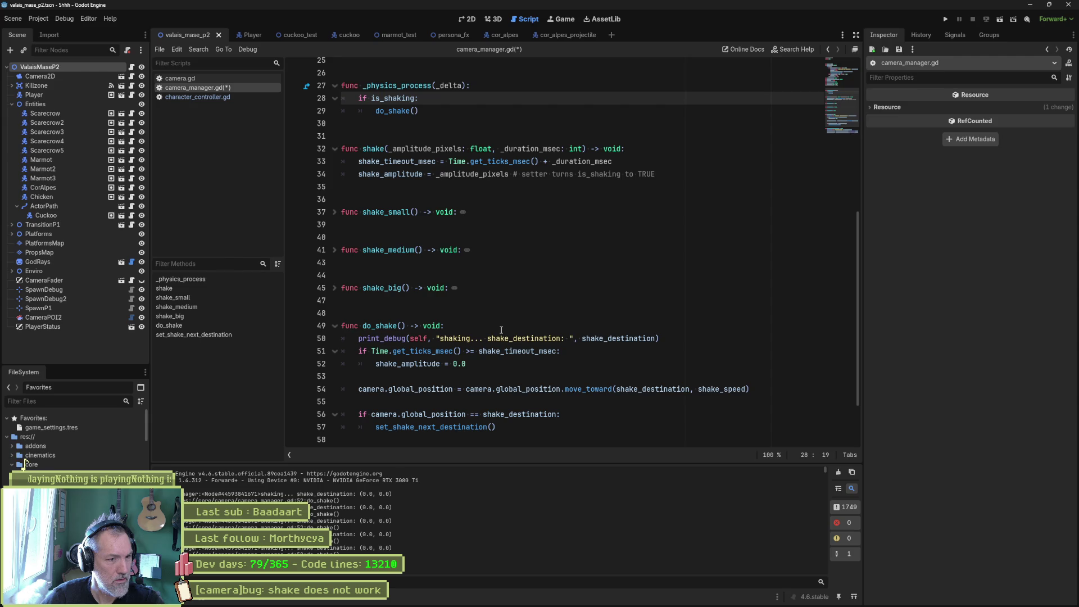
{"action": "left_click", "coordinate": [494, 363]}
{"action": "key", "text": "Return"}
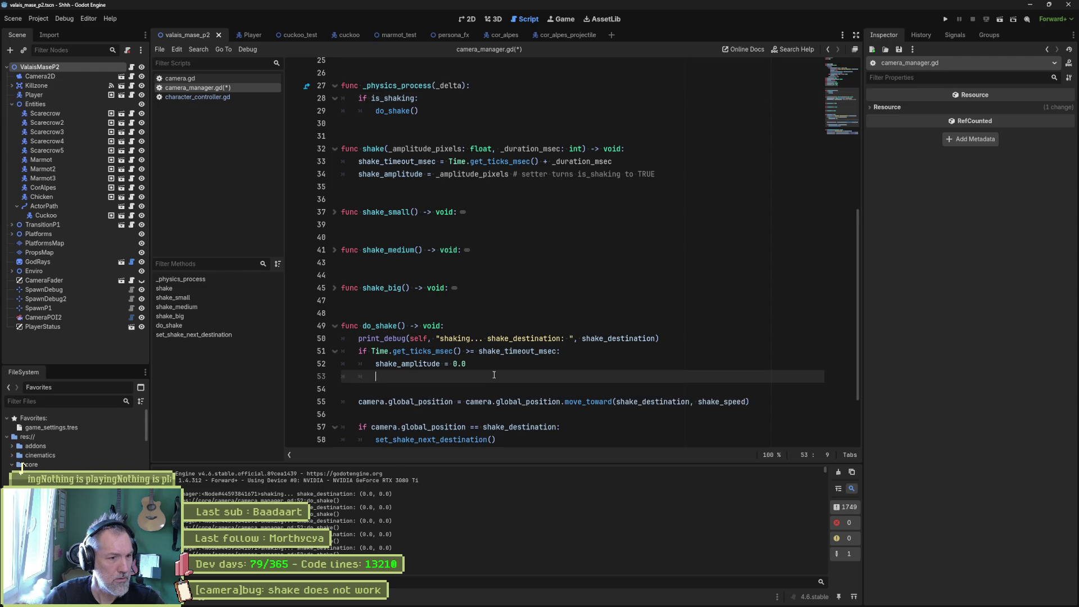
{"action": "type", "text": "return"}
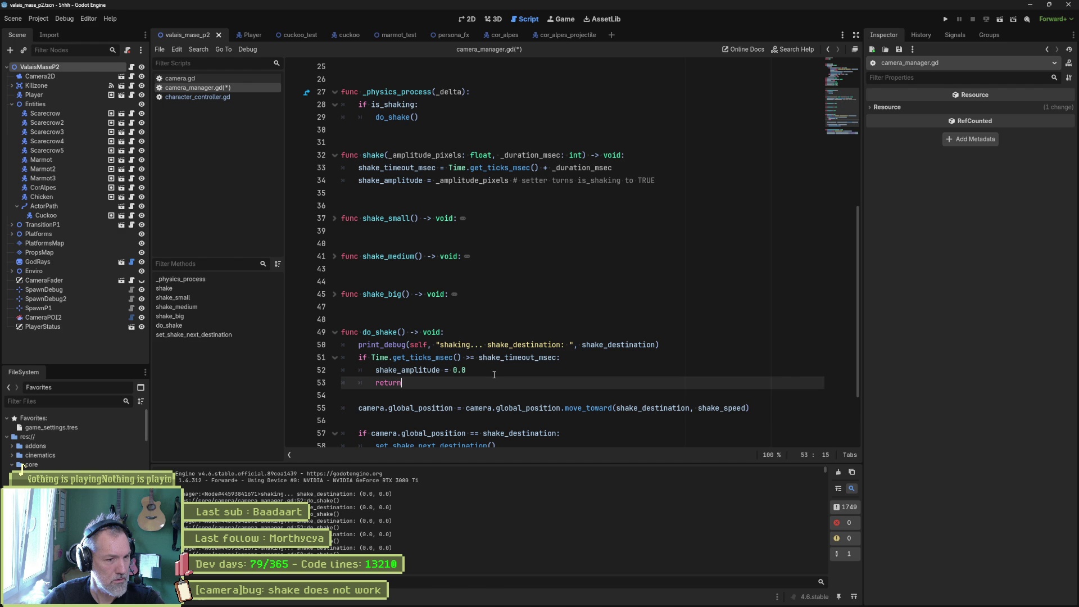
- Save camera_manager.gd and run the game with F5 to test the shake
{"action": "key", "text": "ctrl+s"}
{"action": "scroll", "coordinate": [494, 375], "scroll_direction": "down", "scroll_amount": 2}
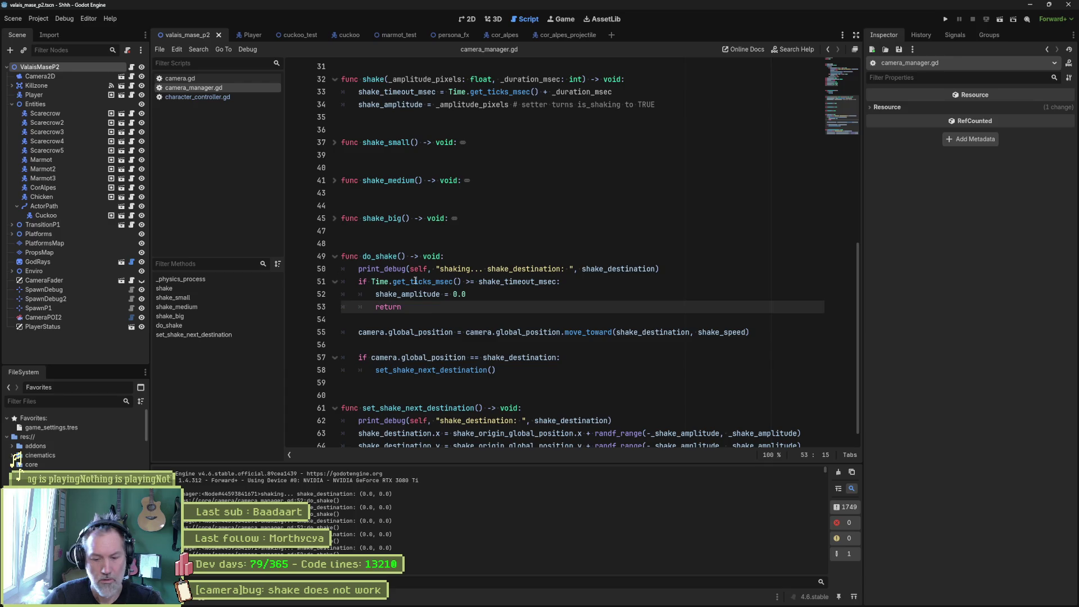
{"action": "key", "text": "F5"}
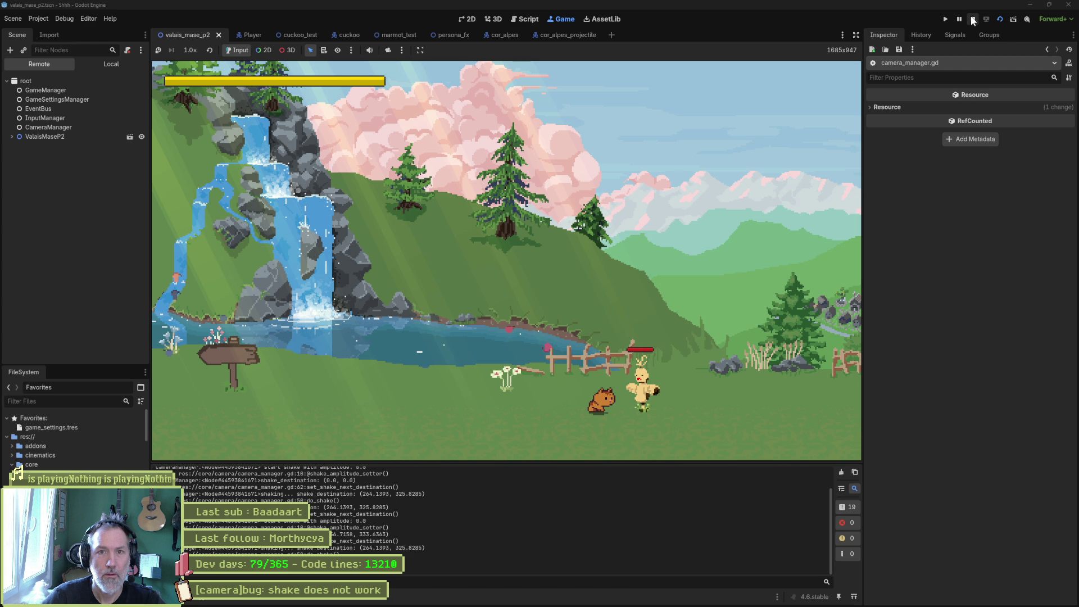
{"action": "left_click", "coordinate": [973, 20]}
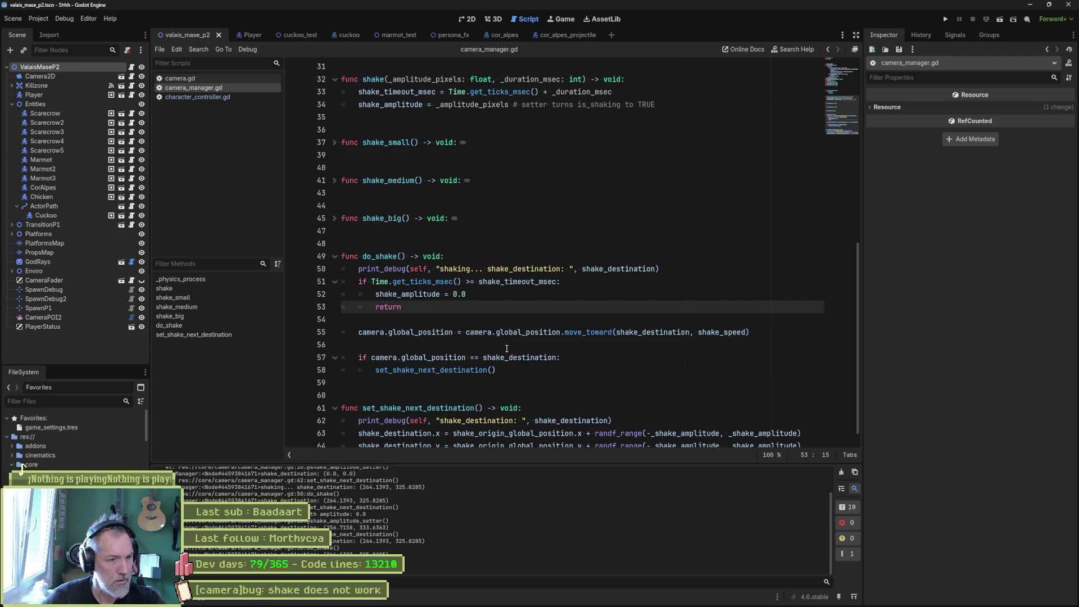
{"action": "left_click", "coordinate": [666, 270]}
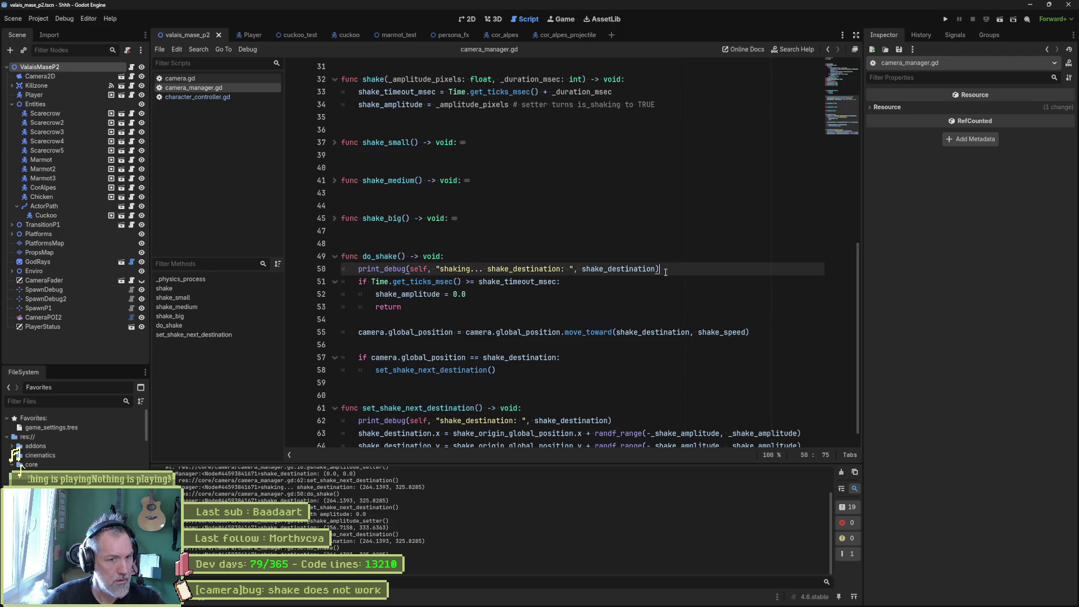
{"action": "scroll", "coordinate": [675, 337], "scroll_direction": "down", "scroll_amount": 1}
{"action": "scroll", "coordinate": [722, 538], "scroll_direction": "up", "scroll_amount": 5}
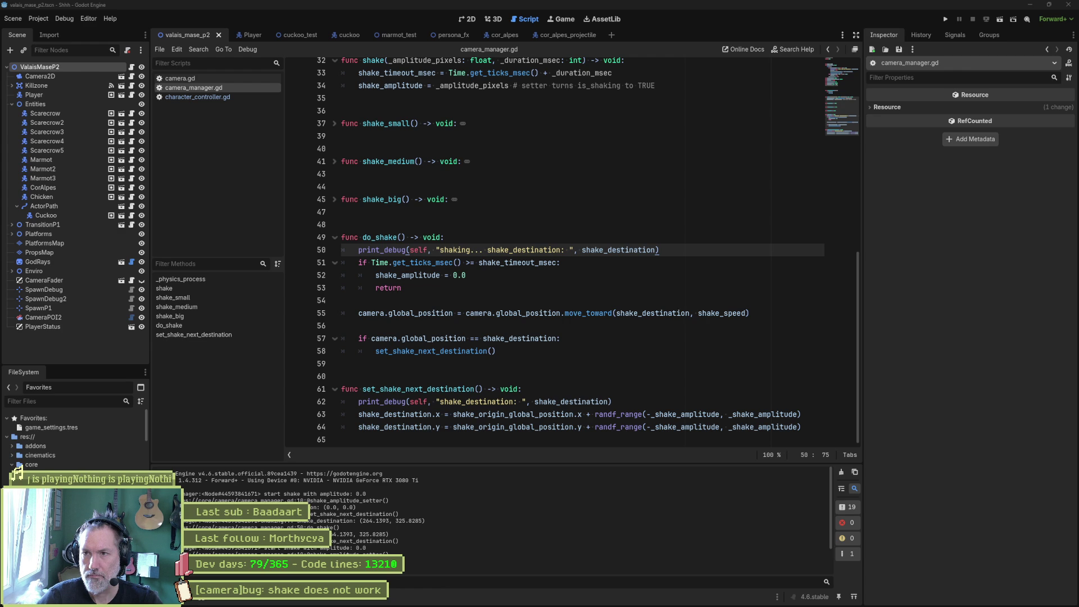
{"action": "double_click", "coordinate": [21, 465]}
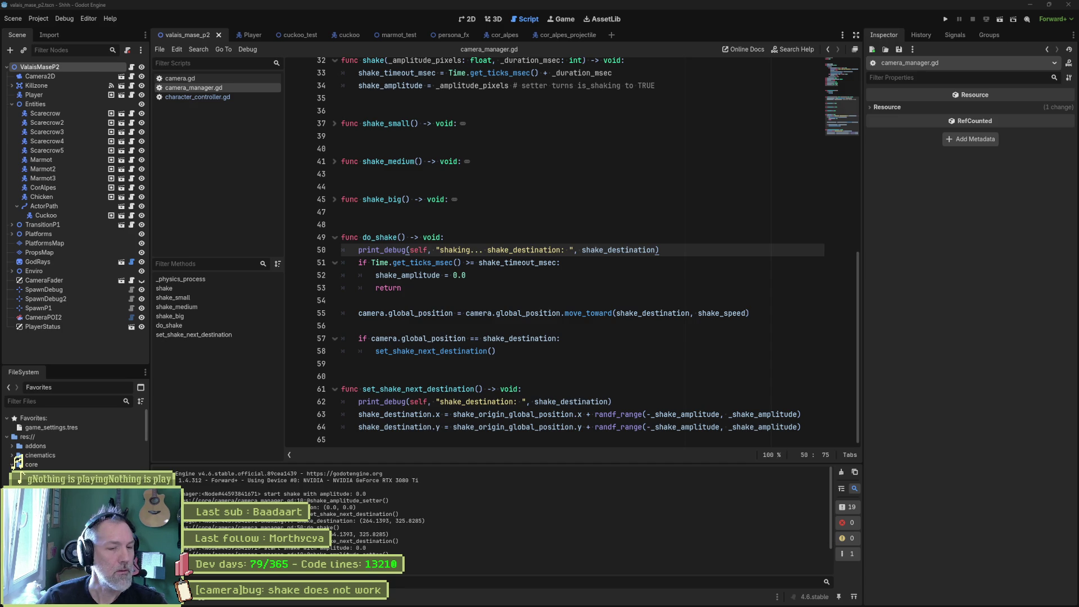
{"action": "left_click", "coordinate": [526, 269]}
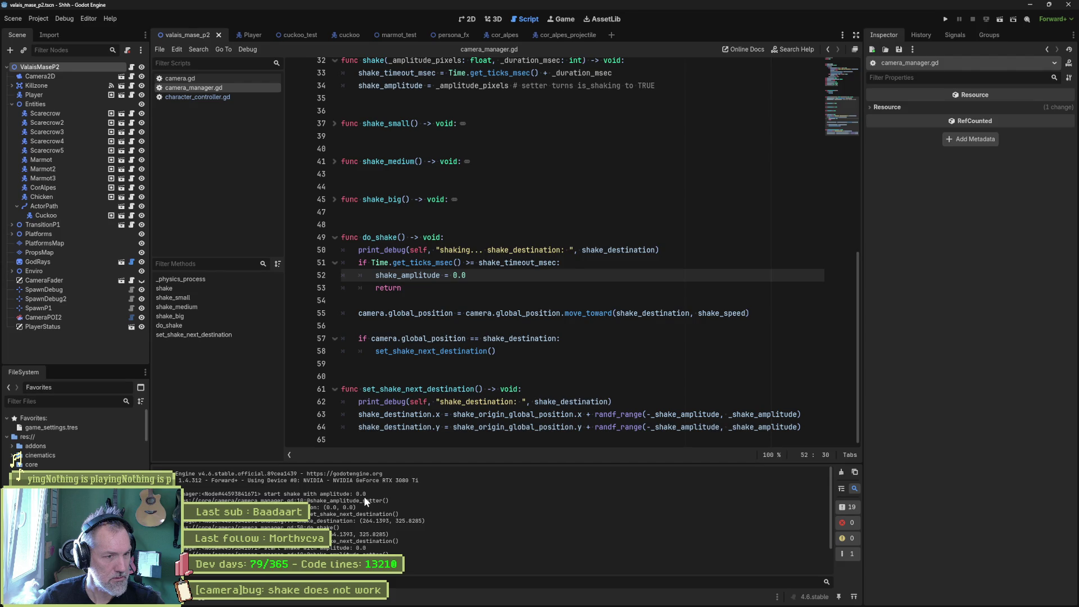
{"action": "scroll", "coordinate": [464, 179], "scroll_direction": "up", "scroll_amount": 10}
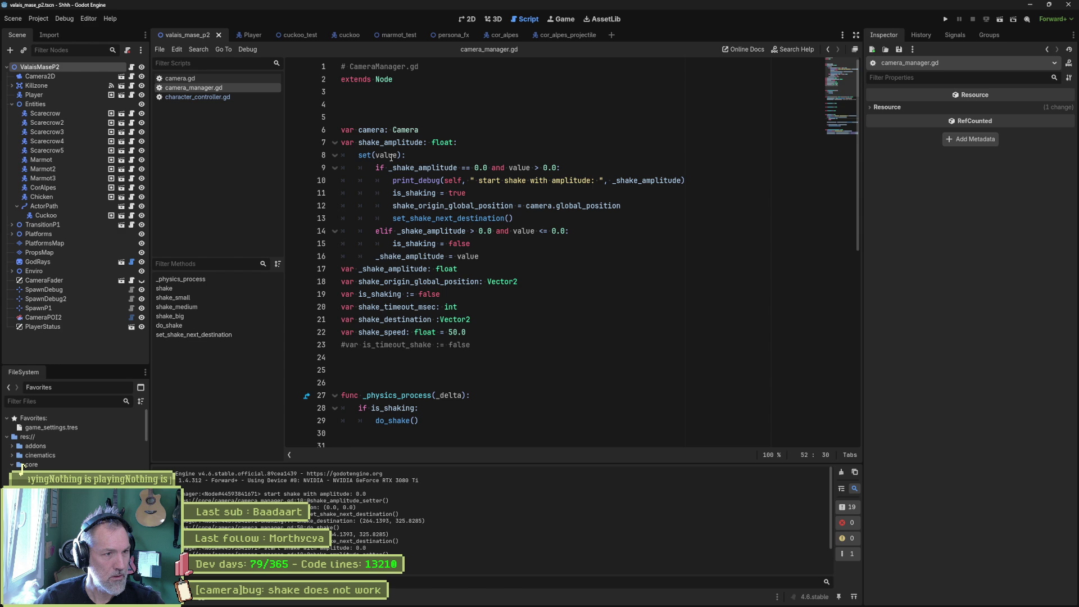
{"action": "key", "text": "F5"}
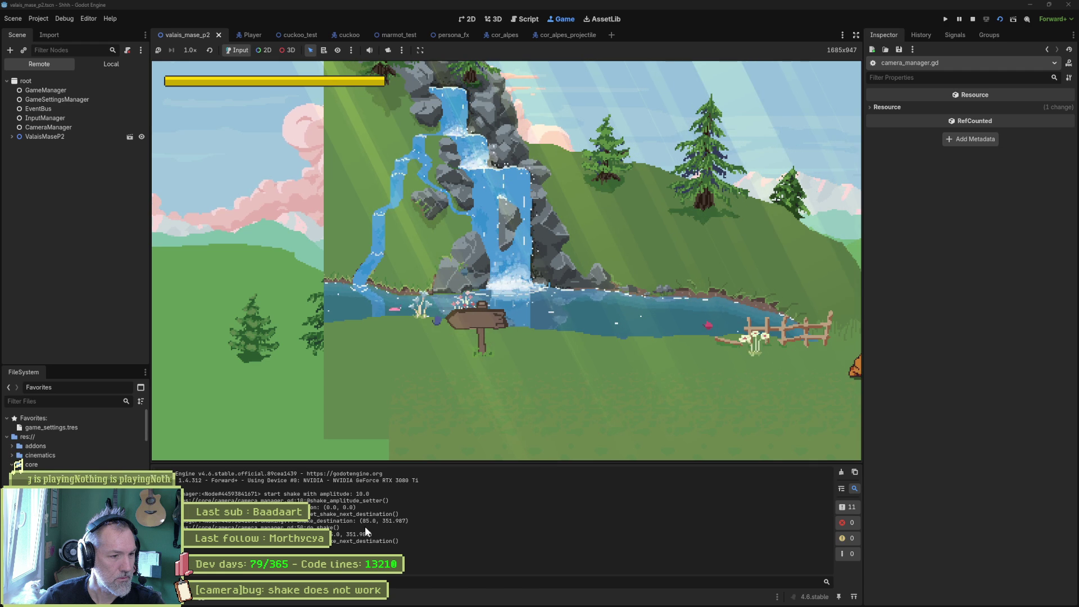
- Stop the game's test run with F8
{"action": "key", "text": "F8"}
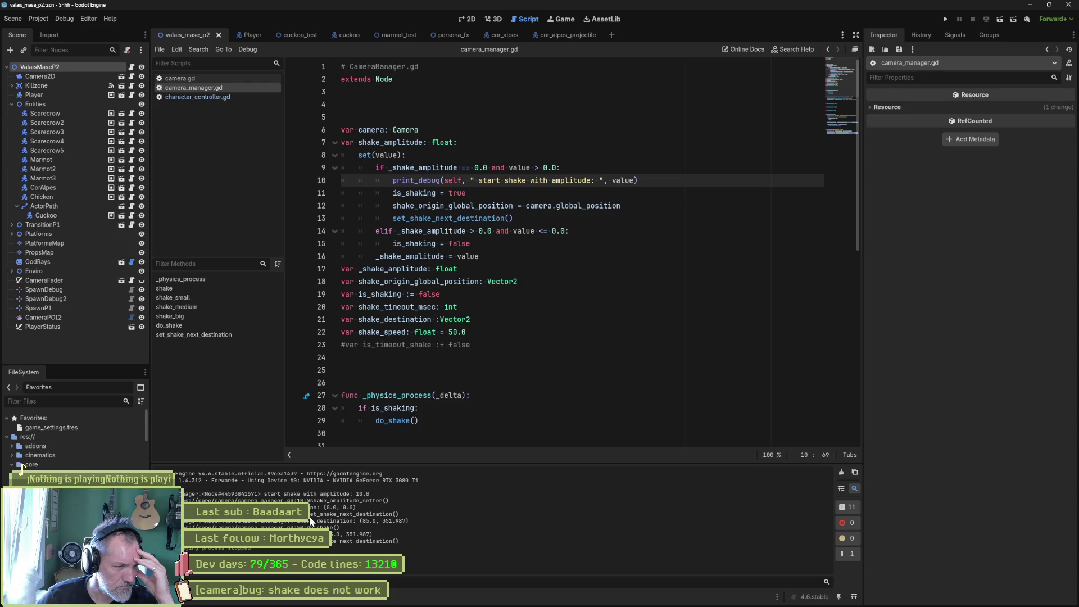
{"action": "scroll", "coordinate": [383, 420], "scroll_direction": "down", "scroll_amount": 7}
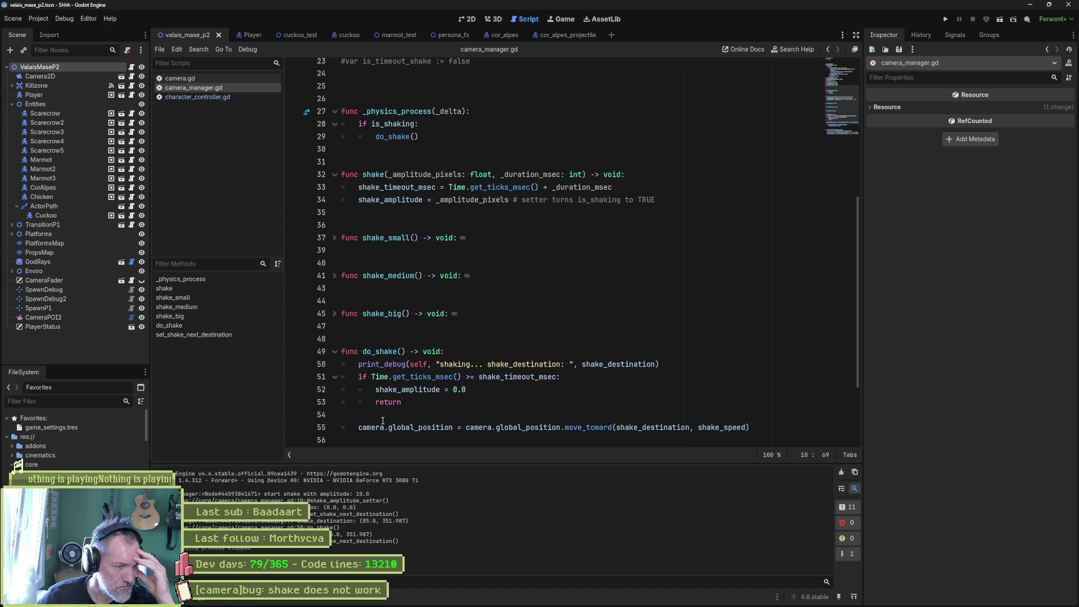
{"action": "scroll", "coordinate": [383, 420], "scroll_direction": "down", "scroll_amount": 3}
{"action": "double_click", "coordinate": [425, 393]}
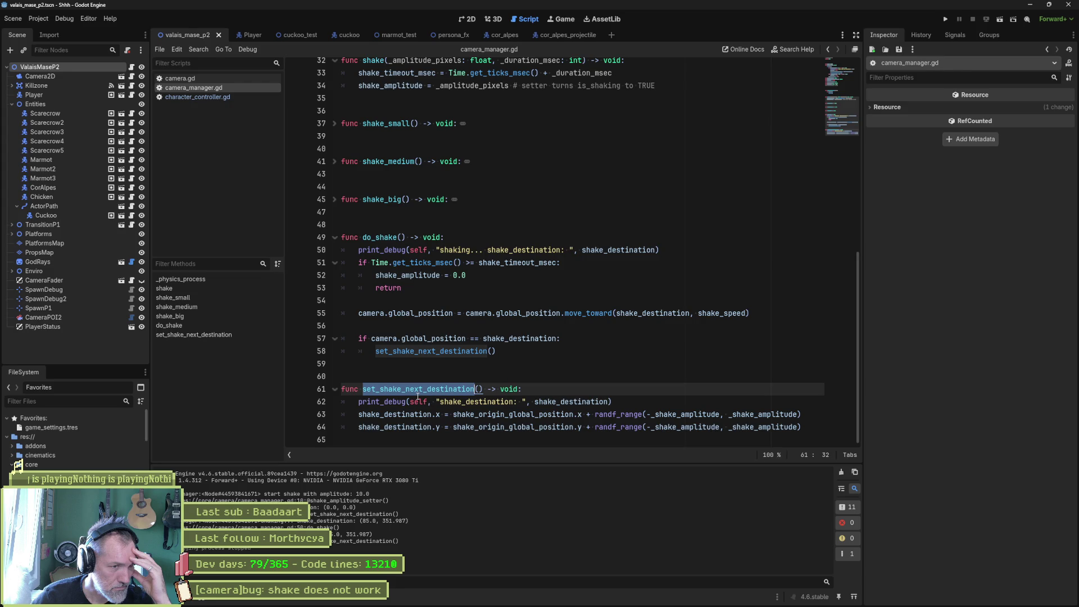
{"action": "scroll", "coordinate": [417, 396], "scroll_direction": "up", "scroll_amount": 10}
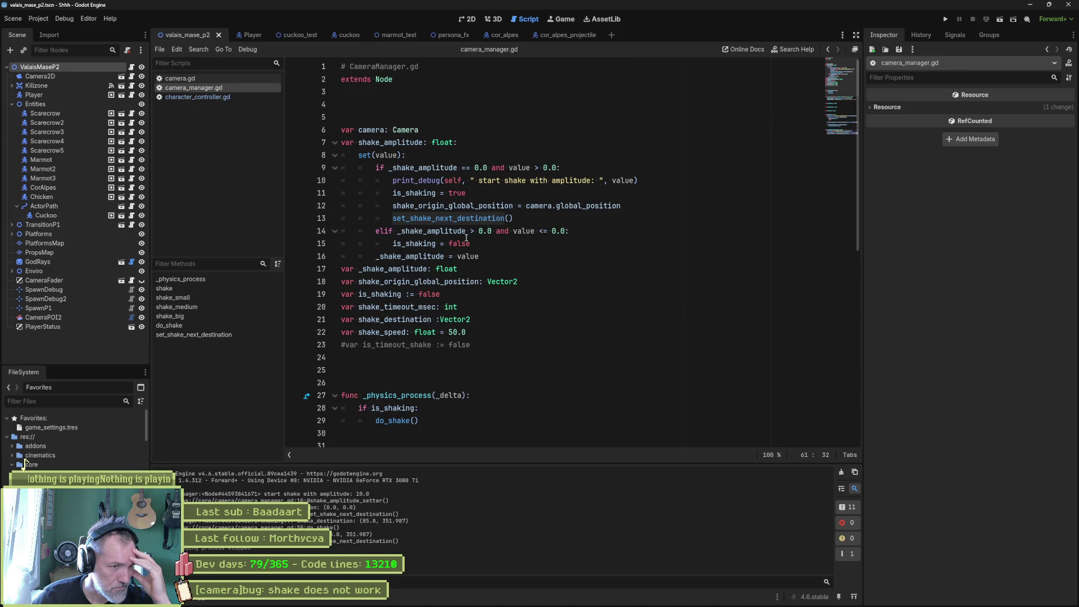
- Move the start-shake print_debug below set_shake_next_destination(), append '" and destination: ", shake_destination', and run the scene
{"action": "left_click", "coordinate": [667, 180]}
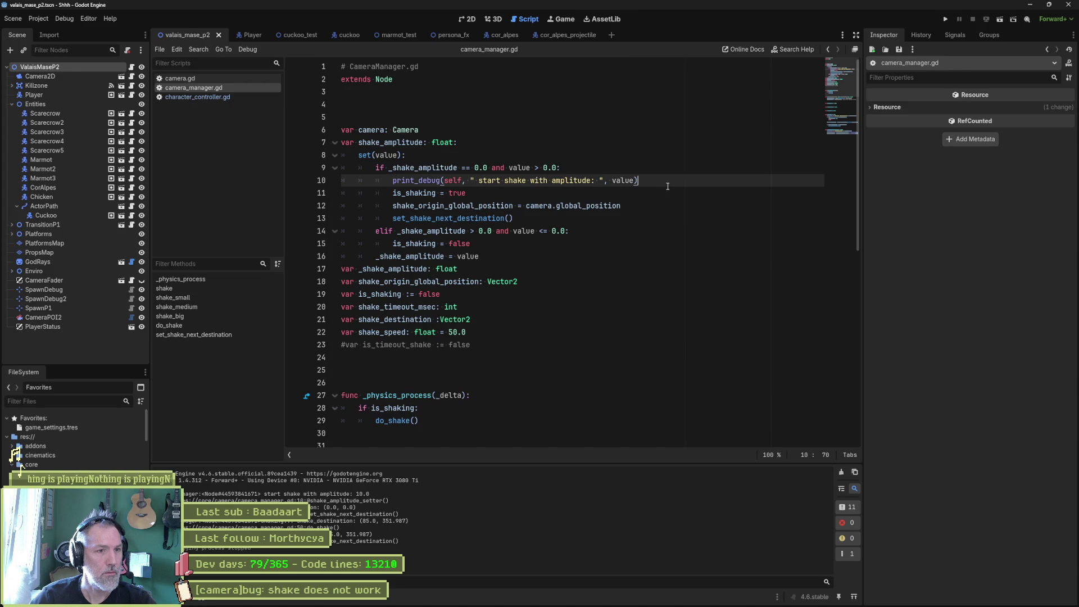
{"action": "key", "text": "alt+Down"}
{"action": "key", "text": "alt+Down"}
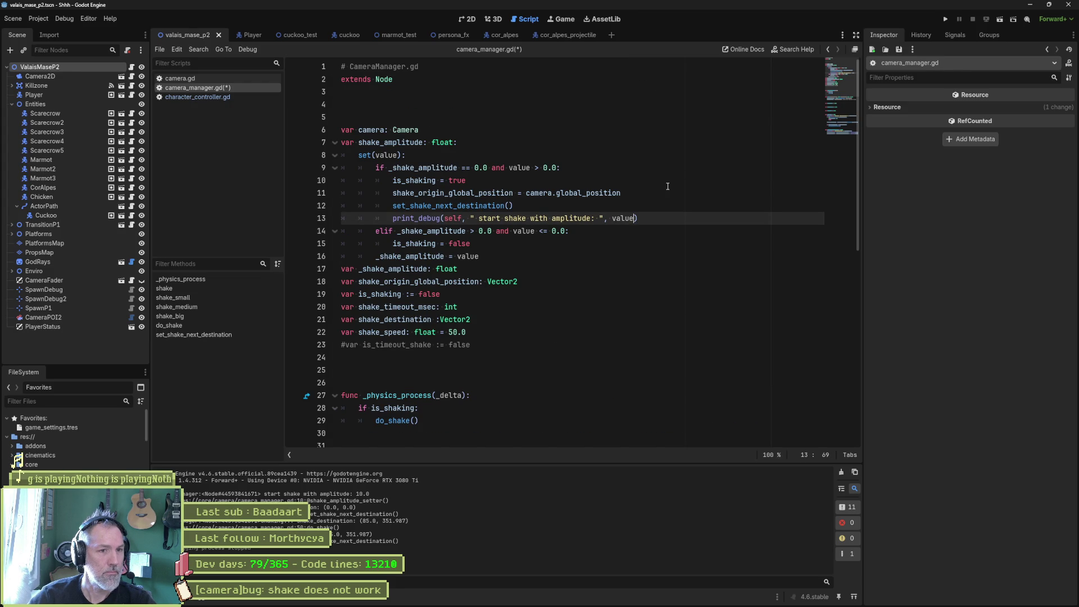
{"action": "type", "text": ", \" and de"}
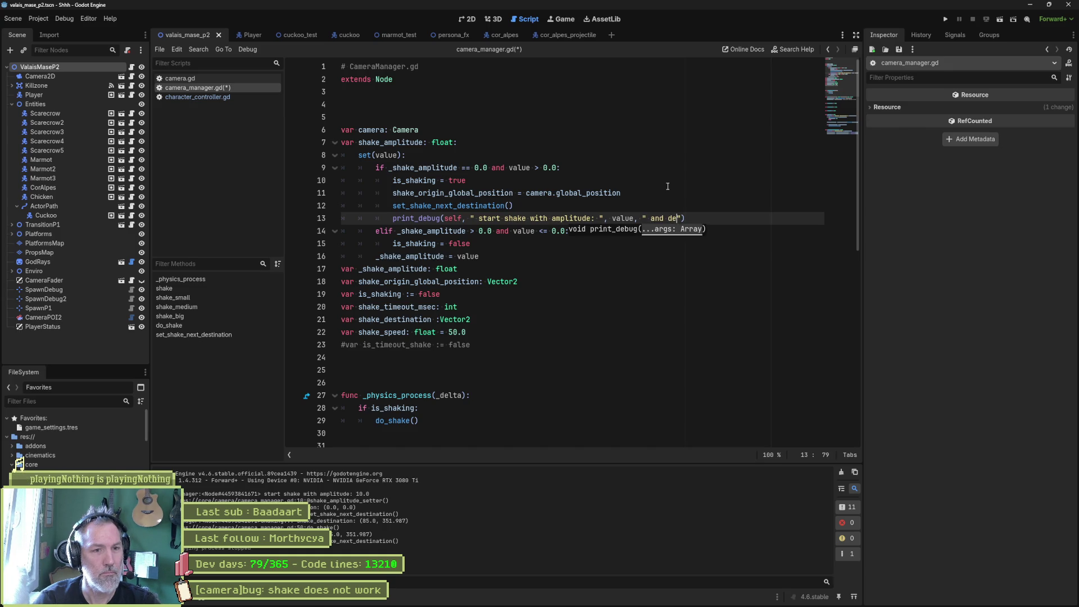
{"action": "type", "text": "stination: \","}
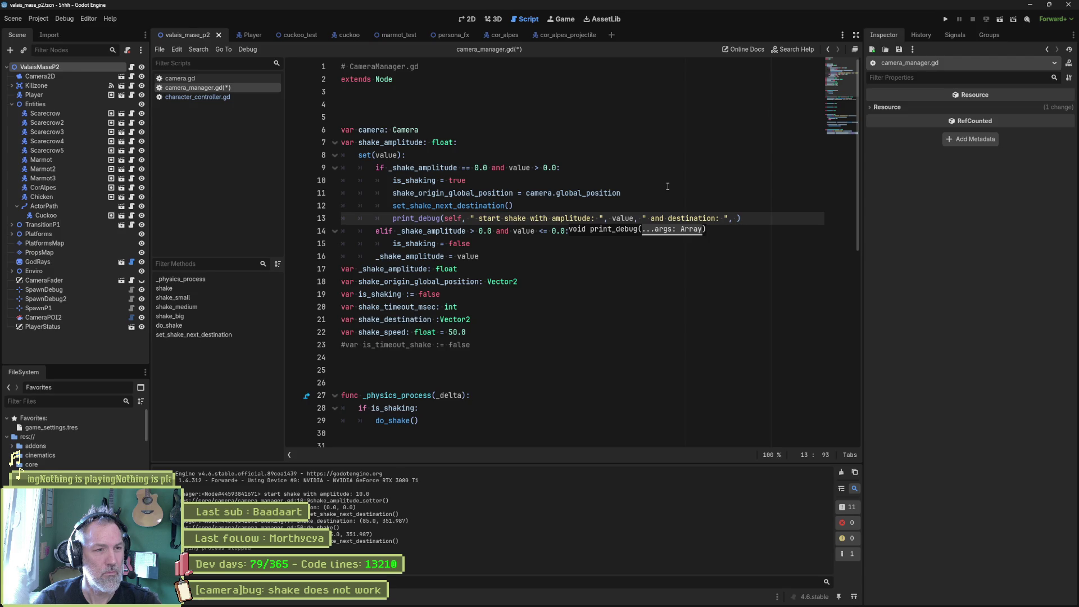
{"action": "type", "text": "shake_destination"}
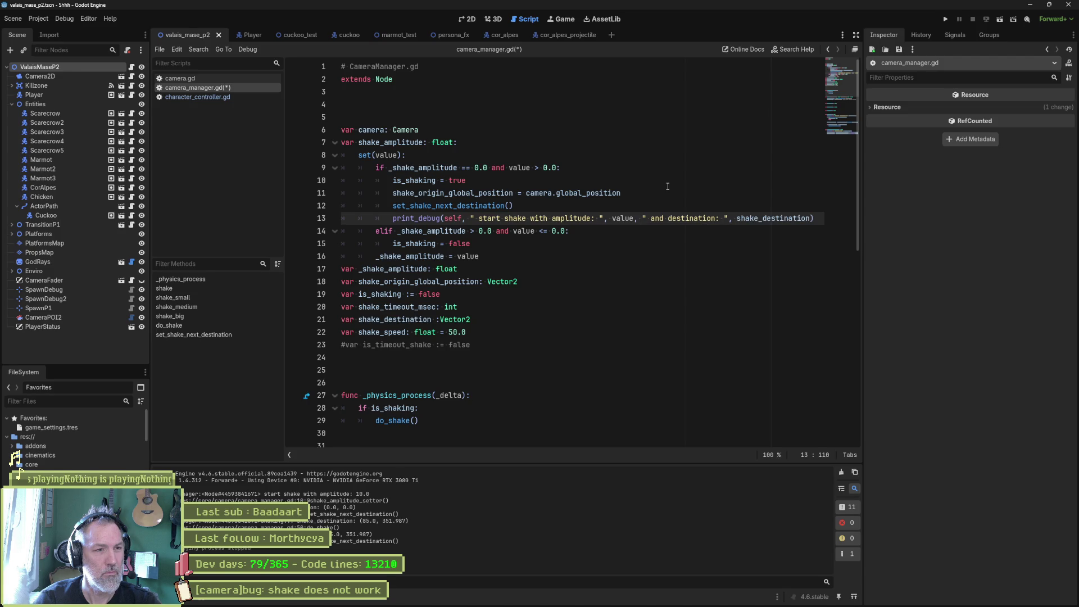
{"action": "key", "text": "F6"}
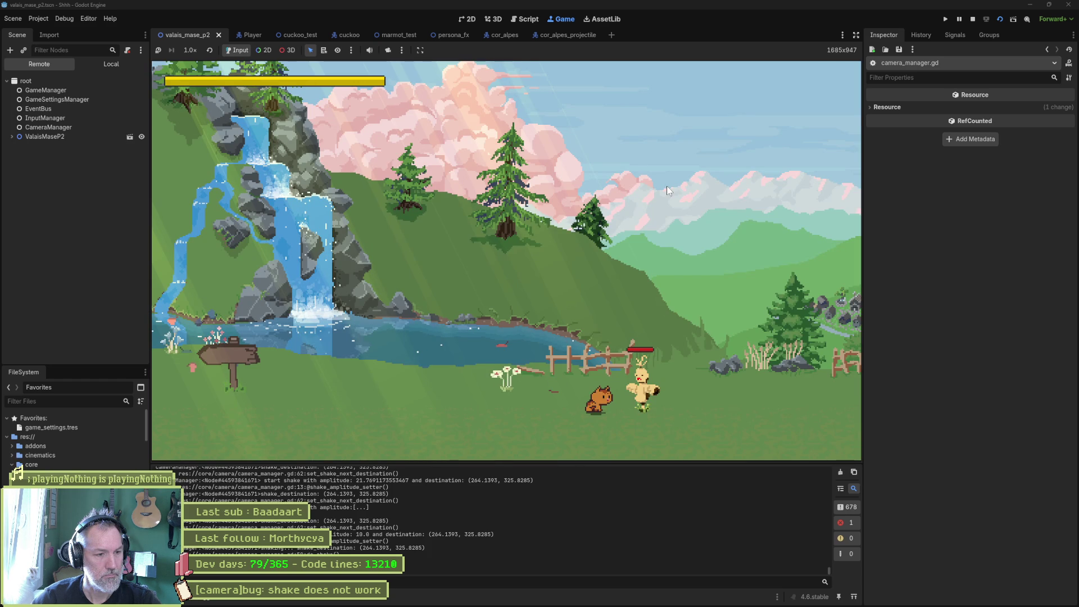
- Restart the running scene, then return to the camera_manager.gd script editor
{"action": "key", "text": "F6"}
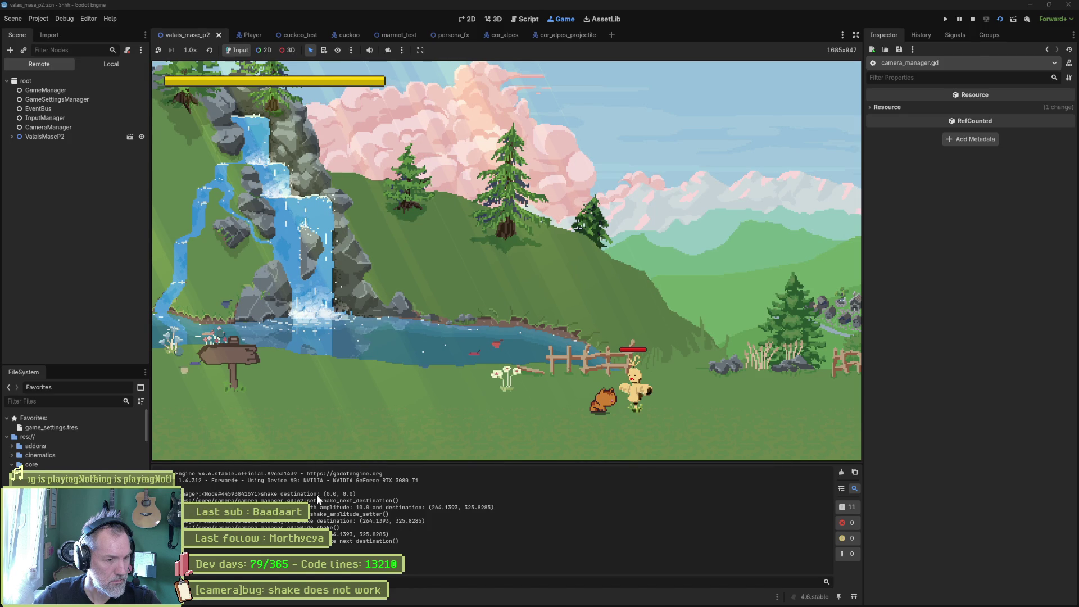
{"action": "key", "text": "ctrl+F3"}
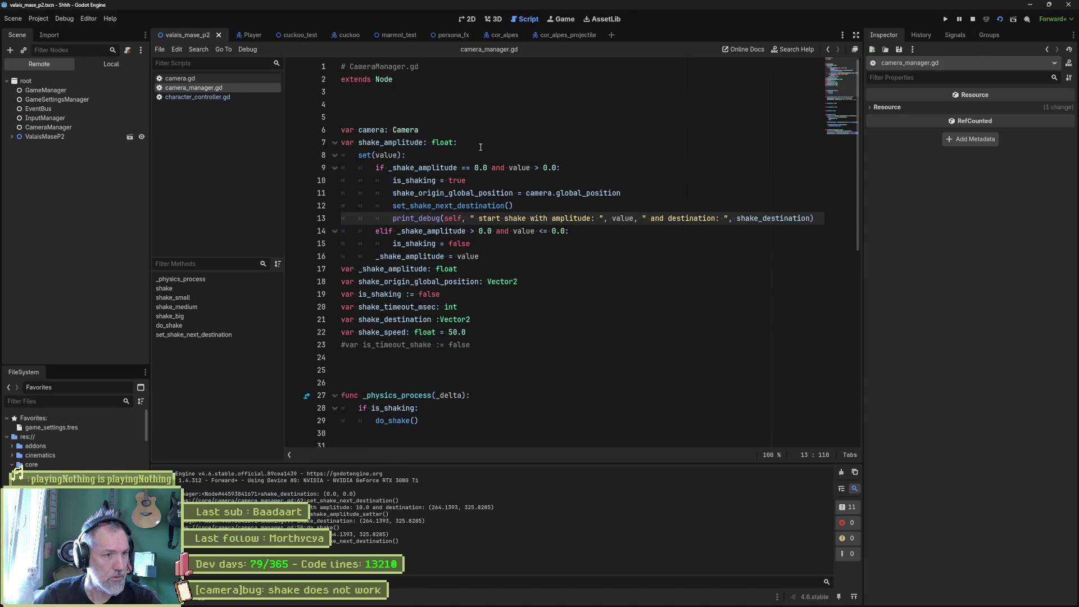
- Stop the game and jump to the set_shake_next_destination definition
{"action": "key", "text": "F8"}
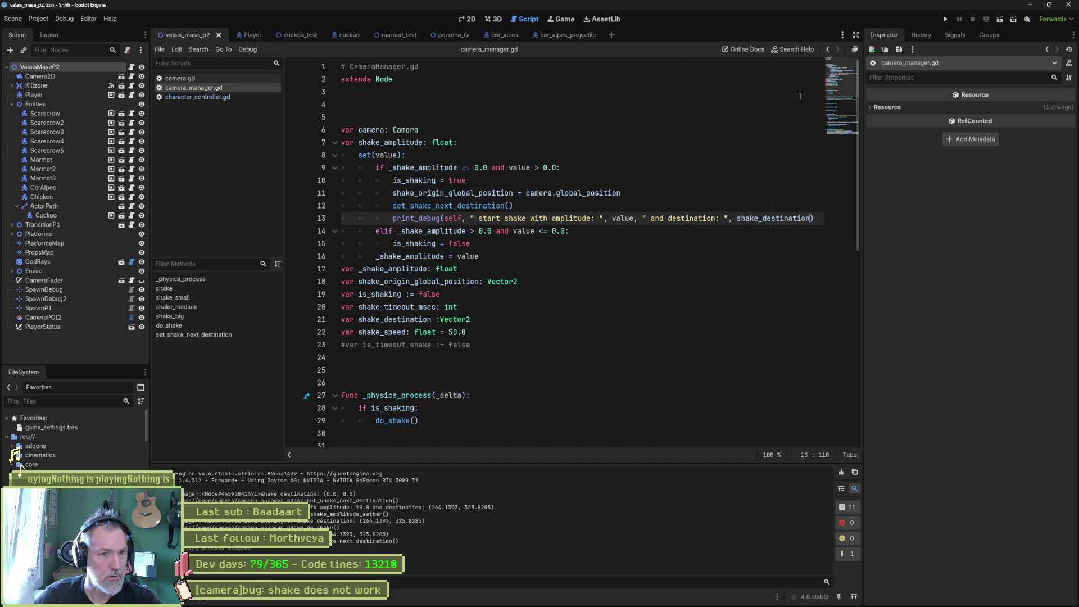
{"action": "scroll", "coordinate": [484, 349], "scroll_direction": "down", "scroll_amount": 6}
{"action": "scroll", "coordinate": [484, 349], "scroll_direction": "down", "scroll_amount": 3}
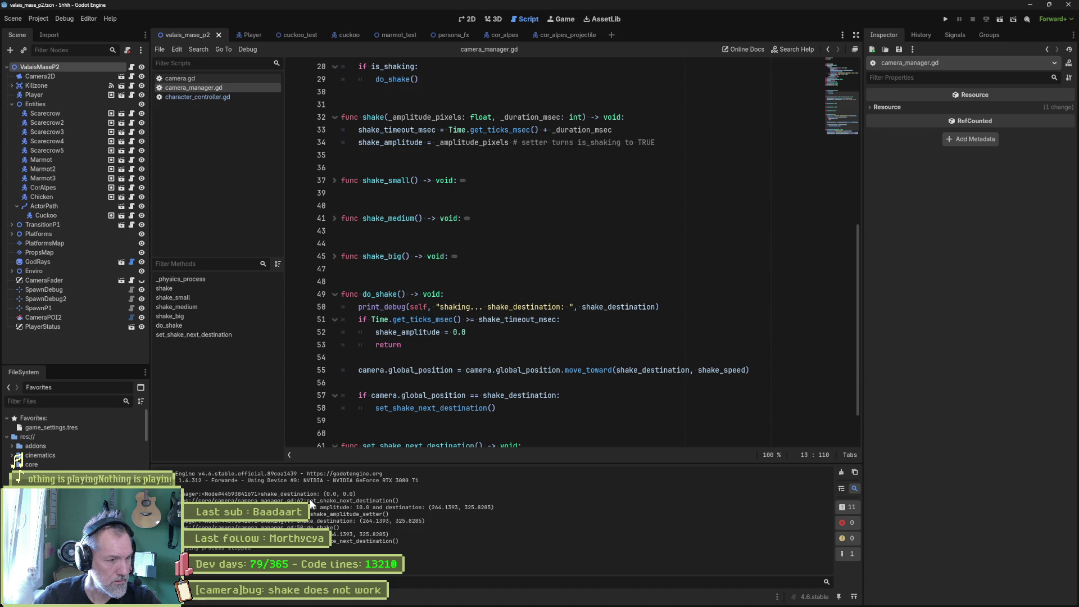
{"action": "left_click", "coordinate": [472, 408], "text": "ctrl"}
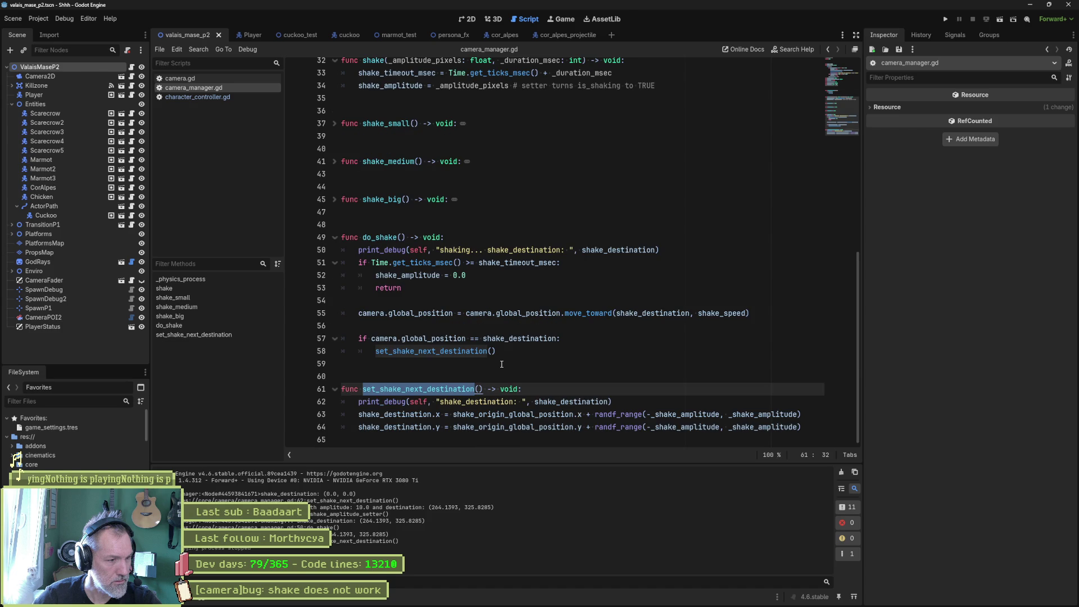
- Unfold shake_medium and highlight its shake call, shake_timeout_msec and shake_amplitude
{"action": "scroll", "coordinate": [339, 285], "scroll_direction": "up", "scroll_amount": 3}
{"action": "left_click", "coordinate": [334, 275]}
{"action": "double_click", "coordinate": [369, 288]}
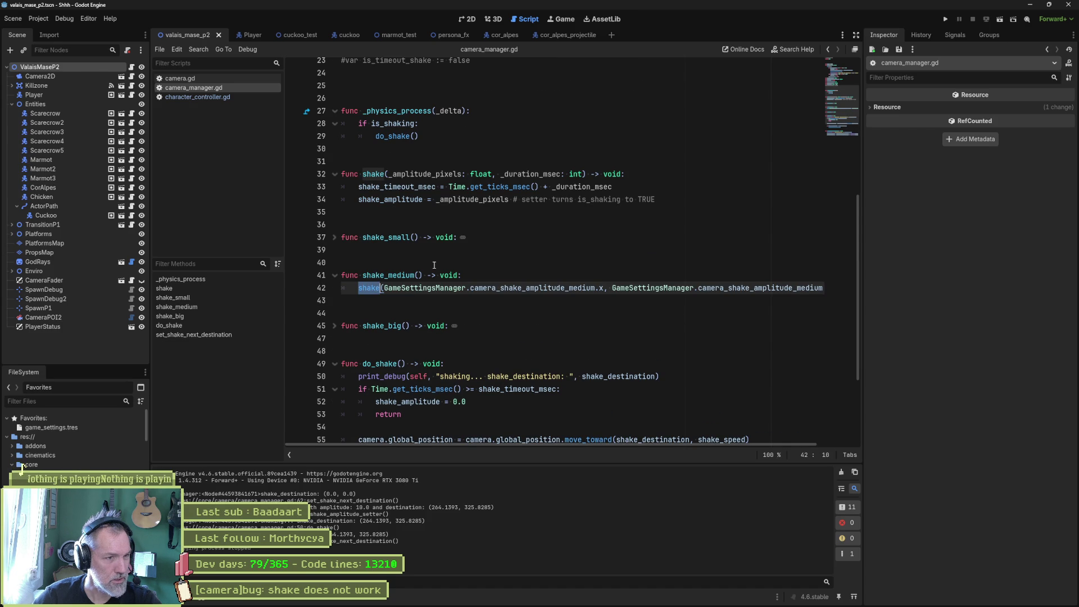
{"action": "double_click", "coordinate": [412, 200]}
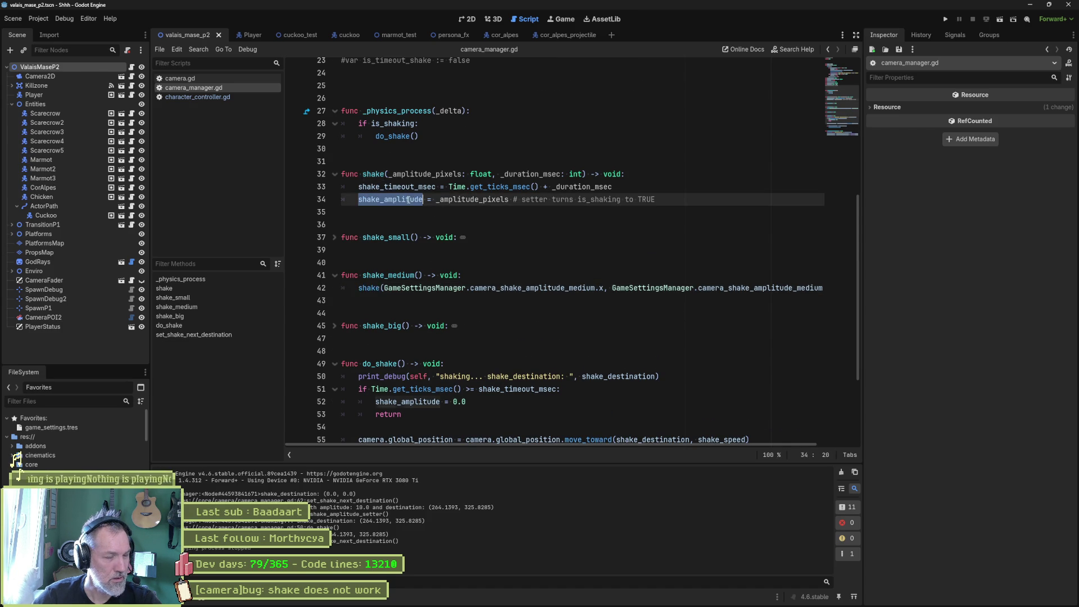
{"action": "double_click", "coordinate": [403, 186]}
{"action": "double_click", "coordinate": [403, 200]}
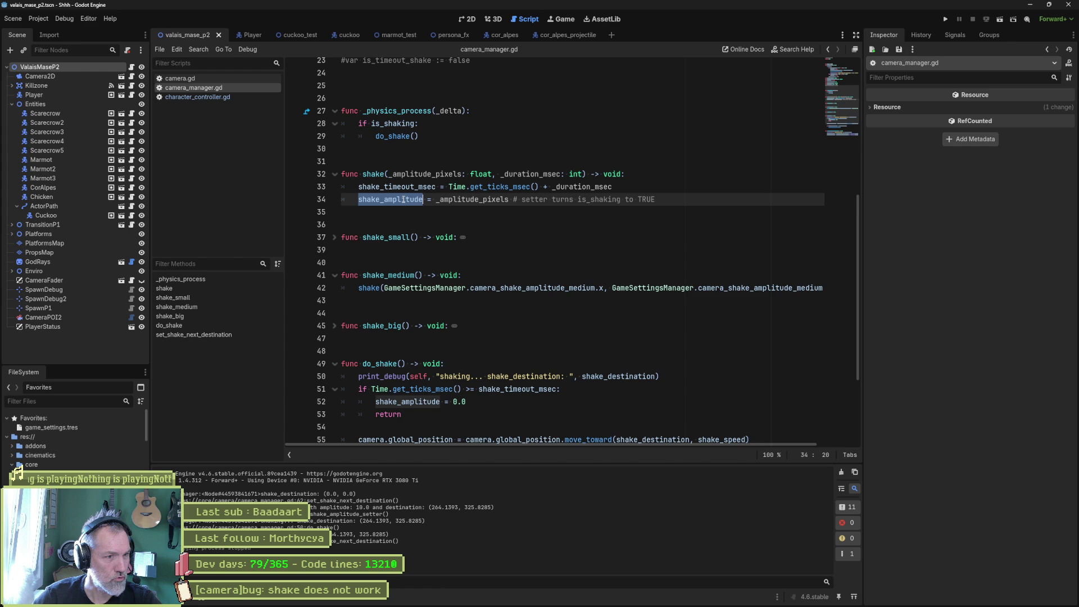
- Run the valais_mase_p2 scene with F6 to test the shake, then open Task Manager
{"action": "key", "text": "F6"}
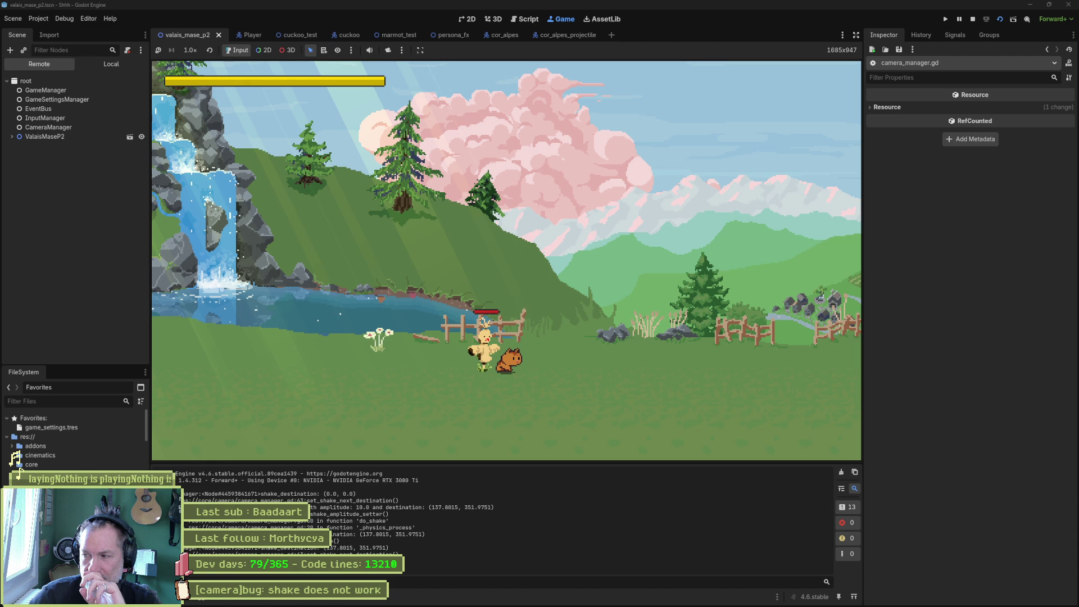
{"action": "key", "text": "ctrl+shift+Escape"}
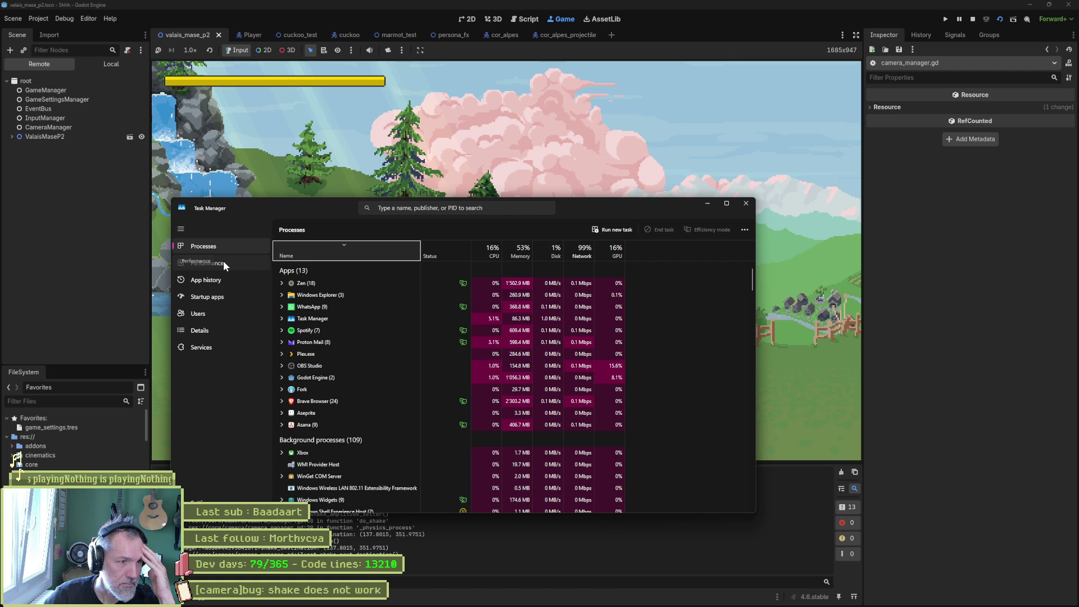
- Check the Performance graphs, including Ethernet throughput, then close Task Manager
{"action": "left_click", "coordinate": [224, 261]}
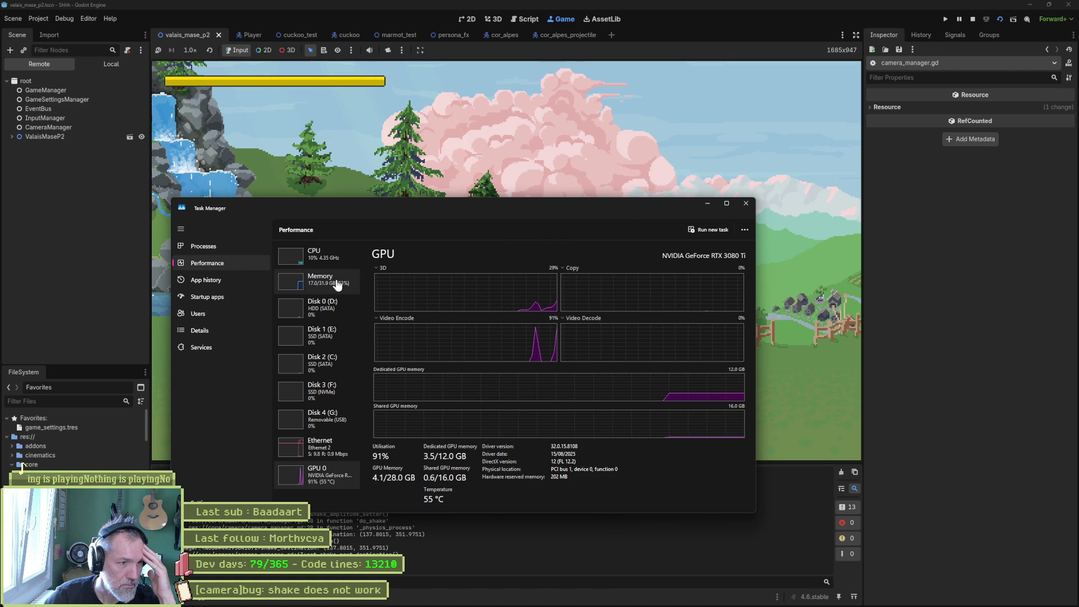
{"action": "key", "text": "Up"}
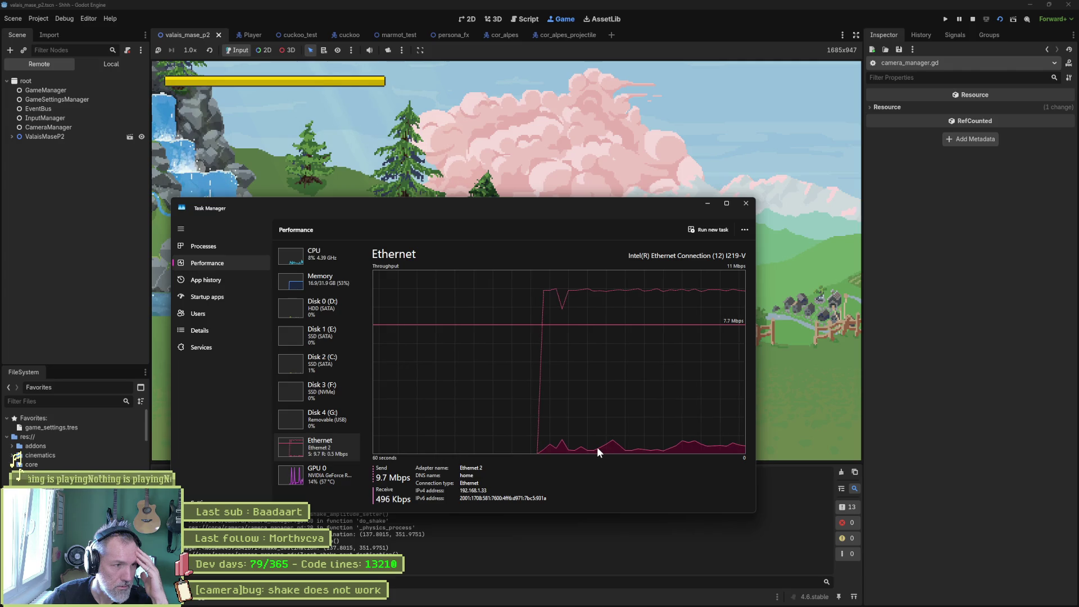
{"action": "left_click", "coordinate": [207, 245]}
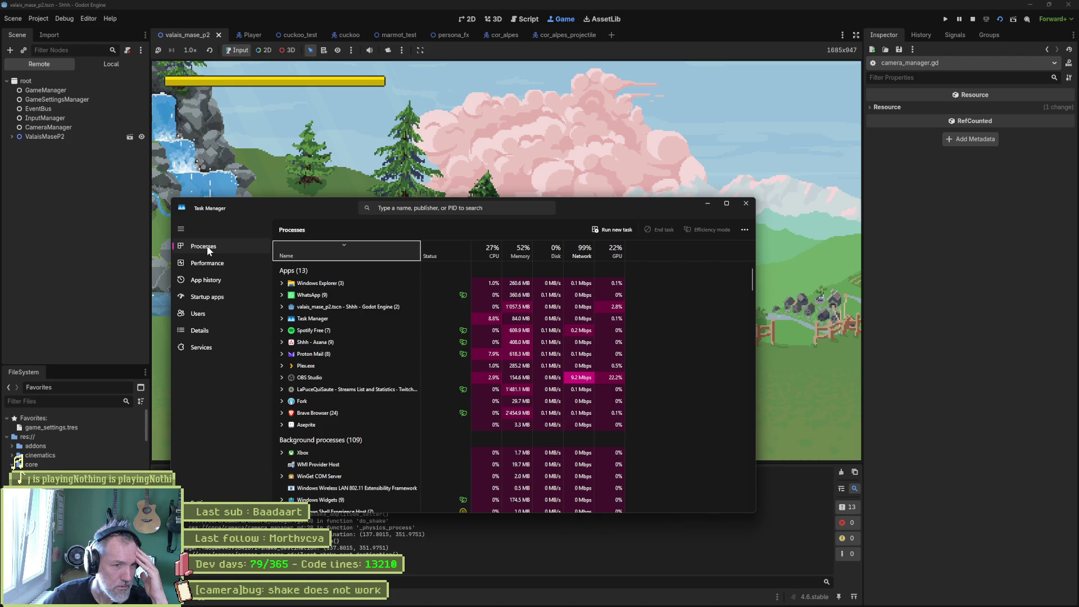
{"action": "left_click", "coordinate": [746, 203]}
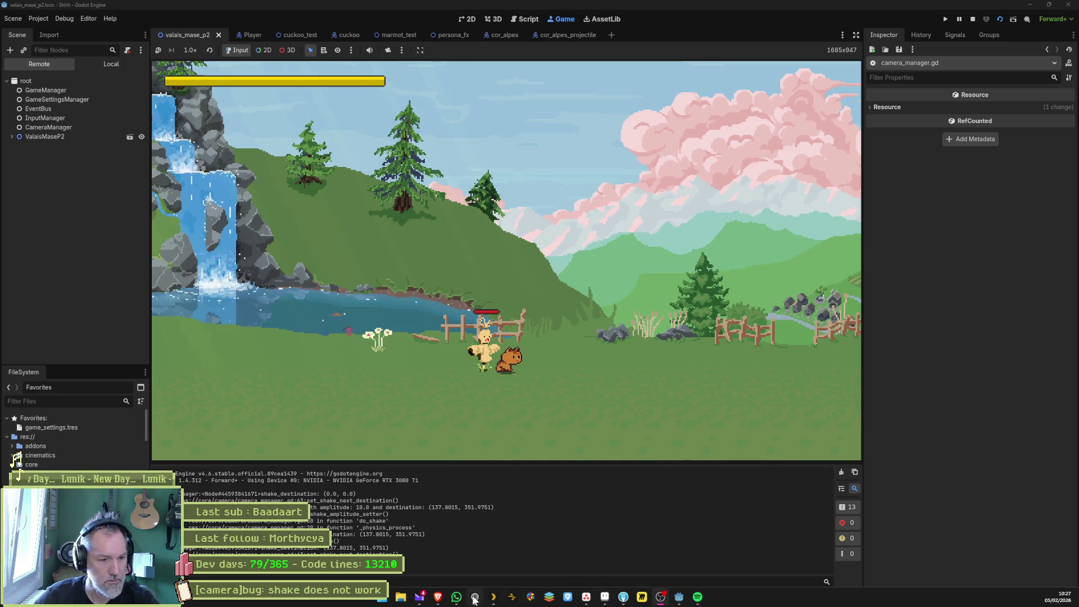
- Switch to the browser showing the TwitchTracker streams page
{"action": "left_click", "coordinate": [631, 601]}
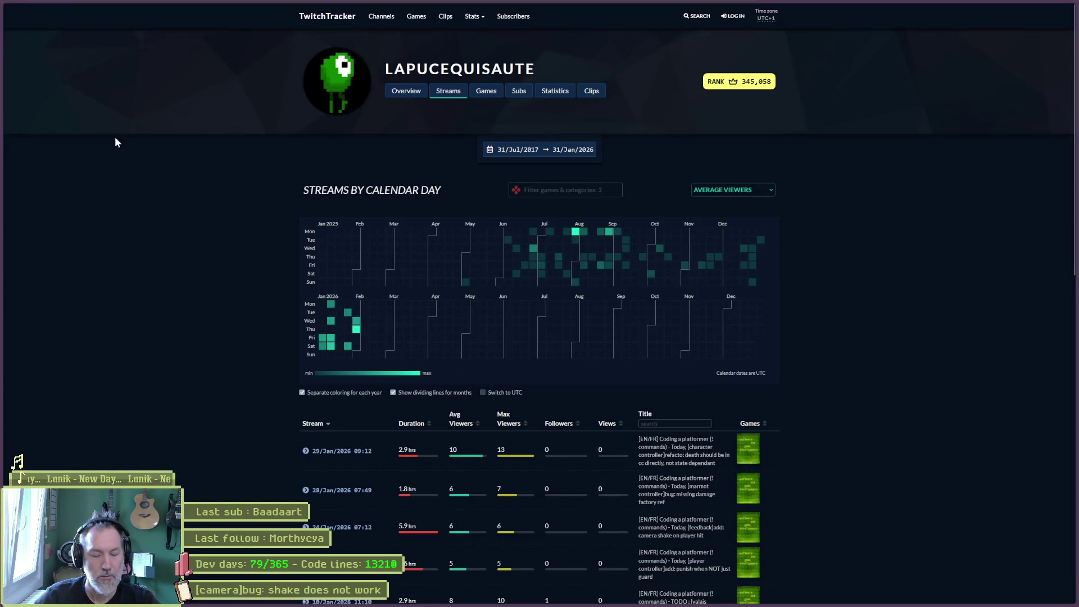
- In the Gemini tab, ask 'obs use a faster encoding preset'
{"action": "mouse_move", "coordinate": [43, 69]}
{"action": "left_click", "coordinate": [34, 115]}
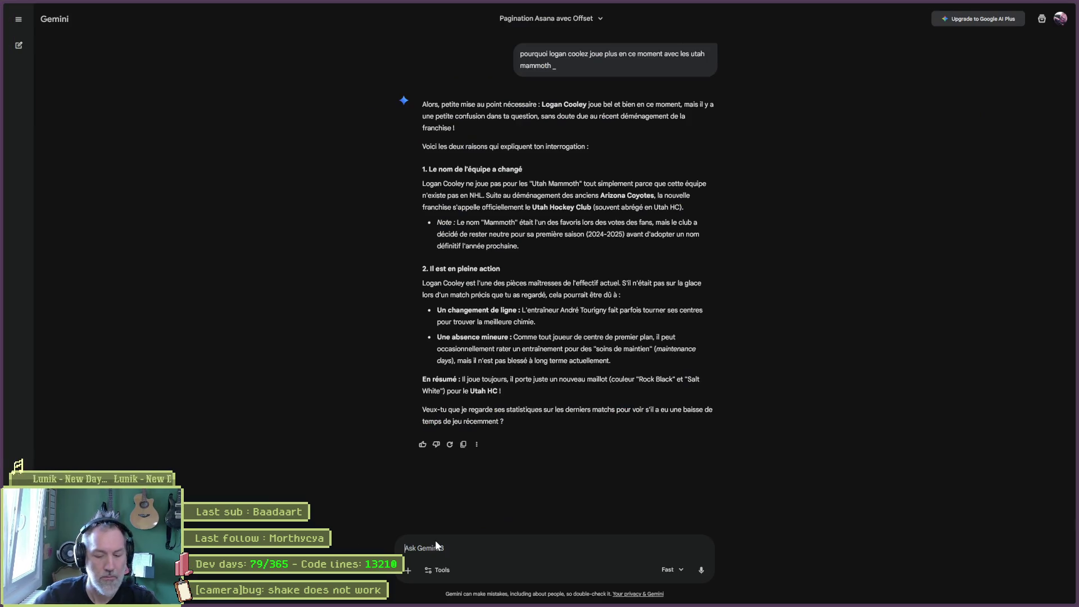
{"action": "type", "text": "obs use a faster encoedin"}
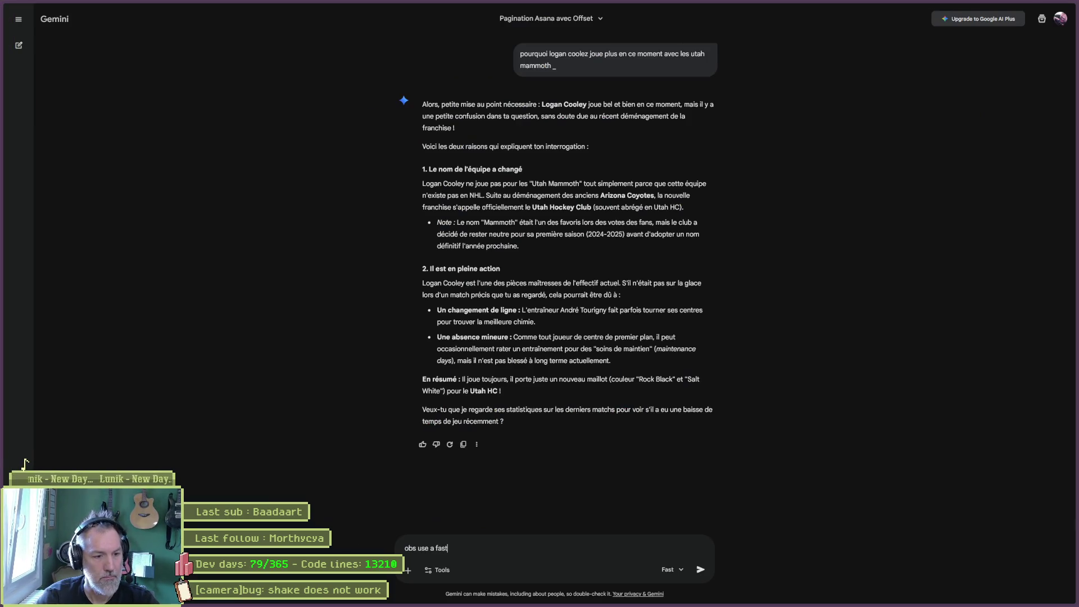
{"action": "key", "text": "BackSpace"}
{"action": "key", "text": "BackSpace"}
{"action": "key", "text": "BackSpace"}
{"action": "type", "text": "ding preset"}
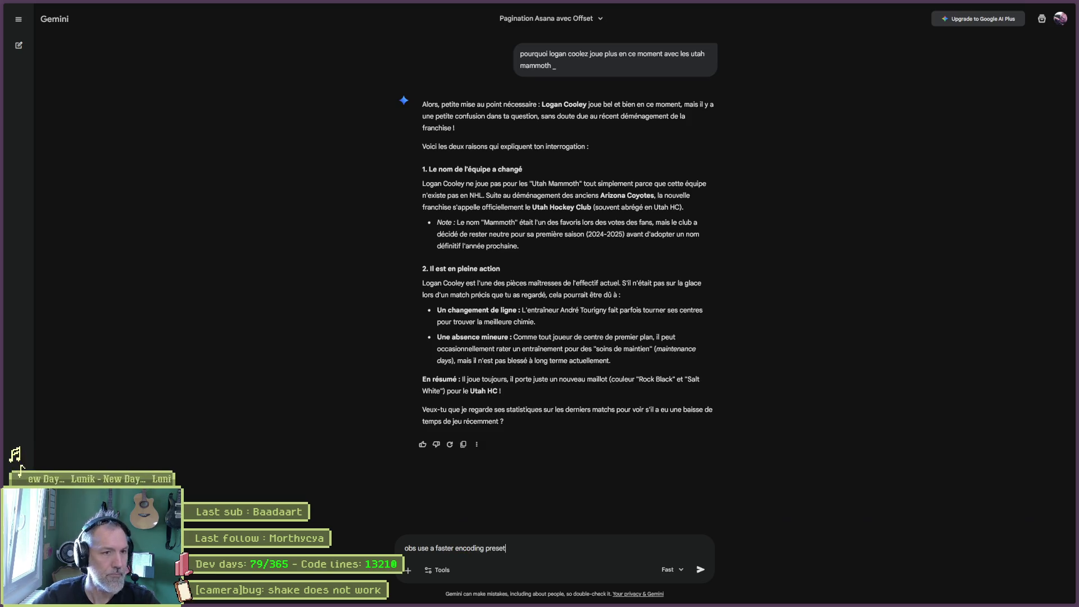
{"action": "key", "text": "Return"}
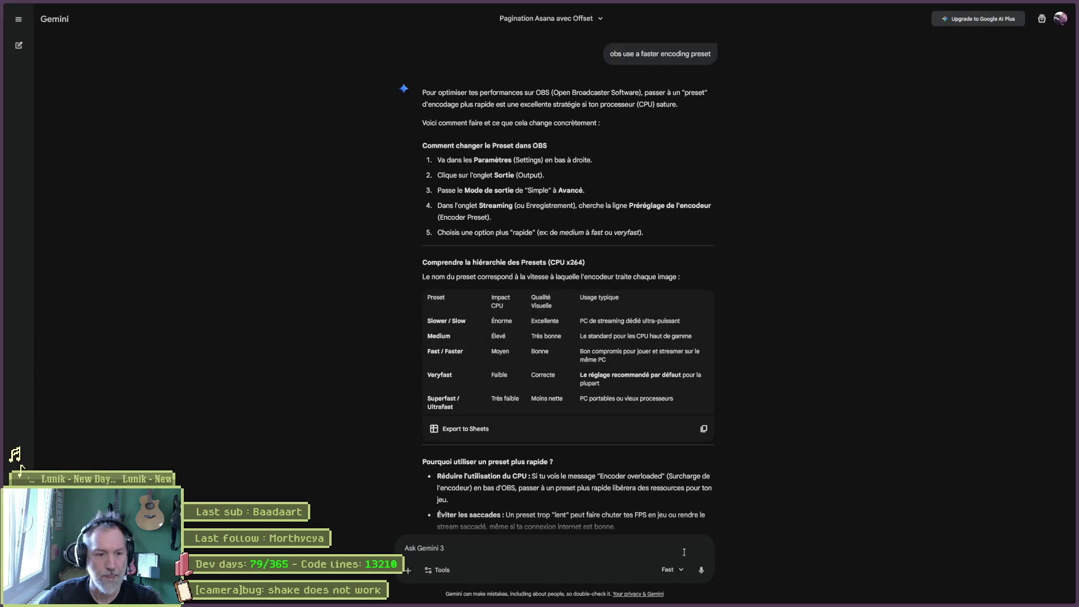
- Begin a new Gemini message reading 'mes settings actuels'
{"action": "type", "text": "mes s"}
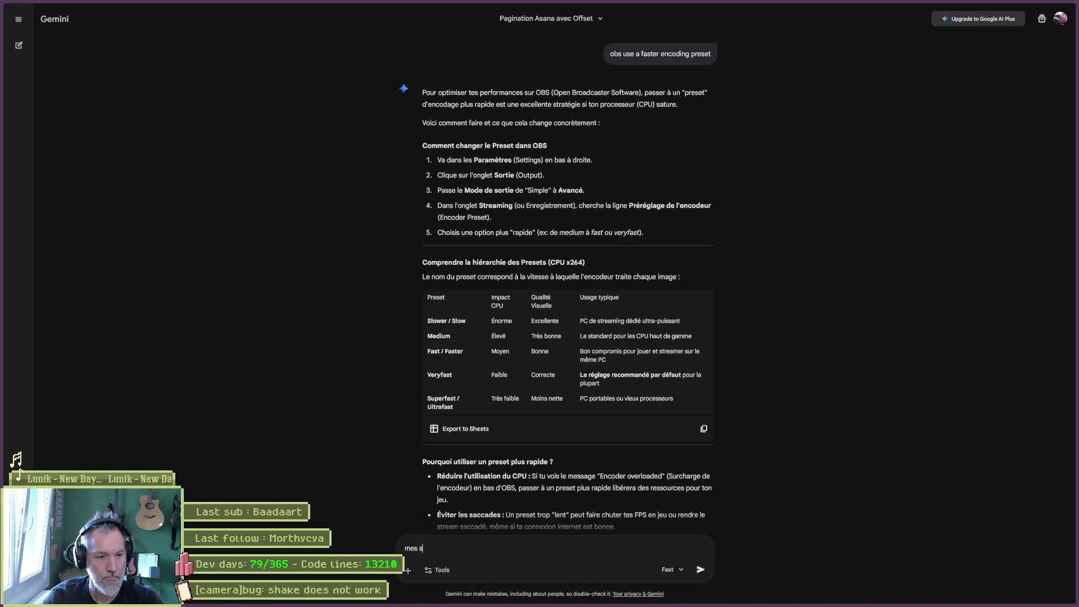
{"action": "type", "text": "ettings actuels"}
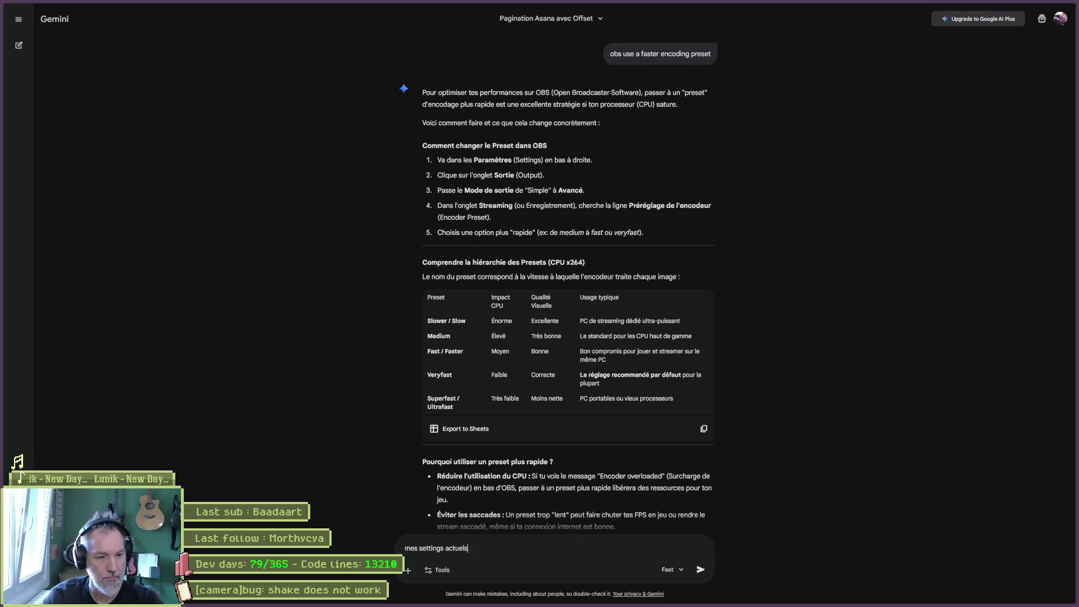
- Send 'mes settings actuels' to Gemini with the OBS output settings screenshot pasted below it
{"action": "key", "text": "shift+Return"}
{"action": "key", "text": "ctrl+v"}
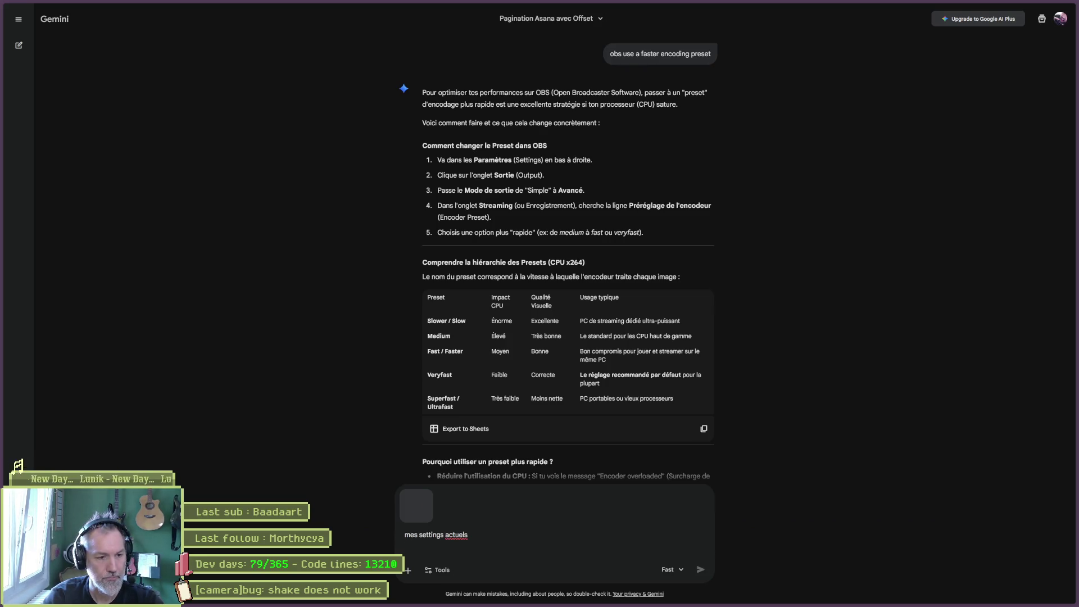
{"action": "key", "text": "Return"}
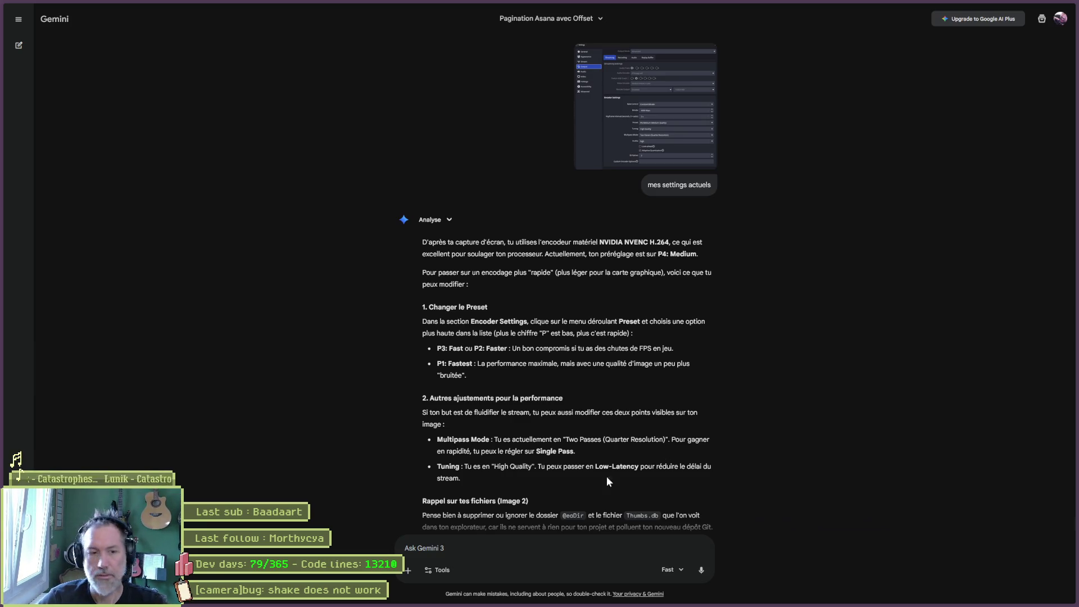
- Ask Gemini how to cut the 40-second delay, then draft the 'je suis deja en mode latence faible' reply
{"action": "left_click", "coordinate": [518, 552]}
{"action": "type", "text": "j-ai 4"}
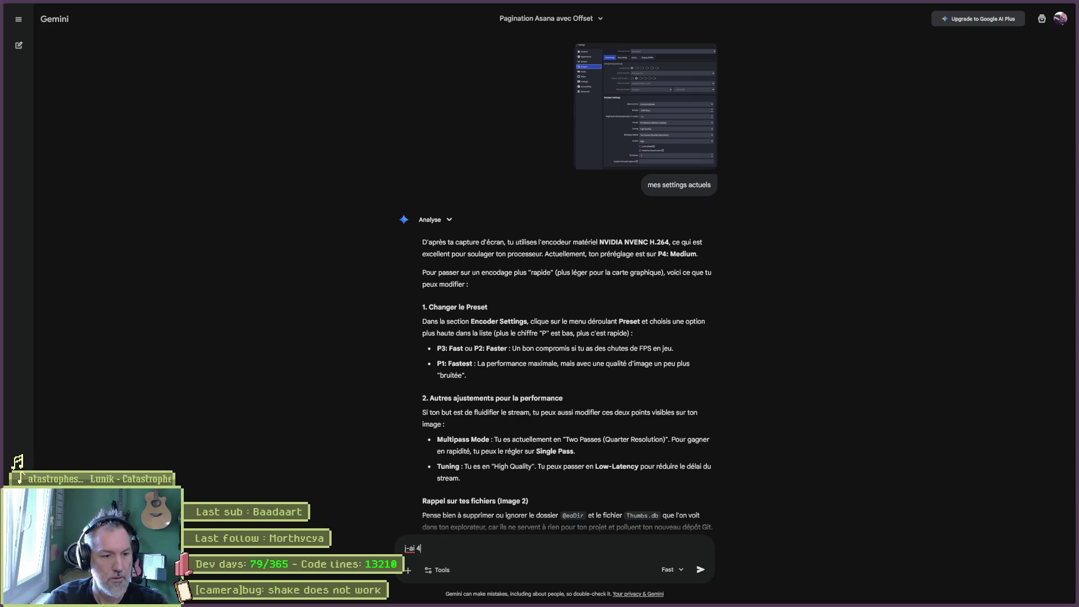
{"action": "type", "text": "0 secondes de del"}
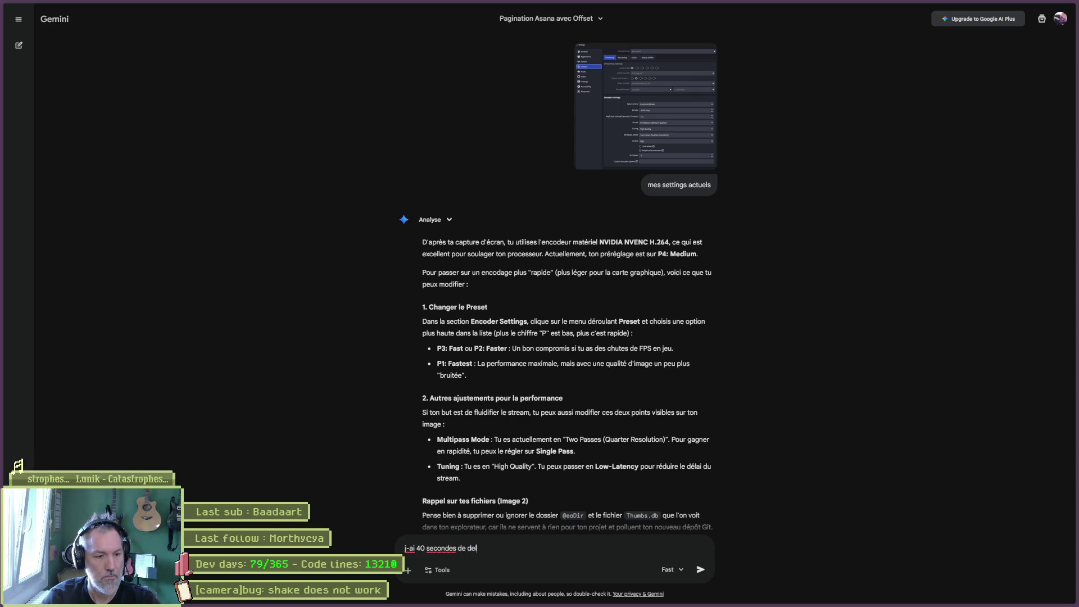
{"action": "type", "text": "ai maintenant"}
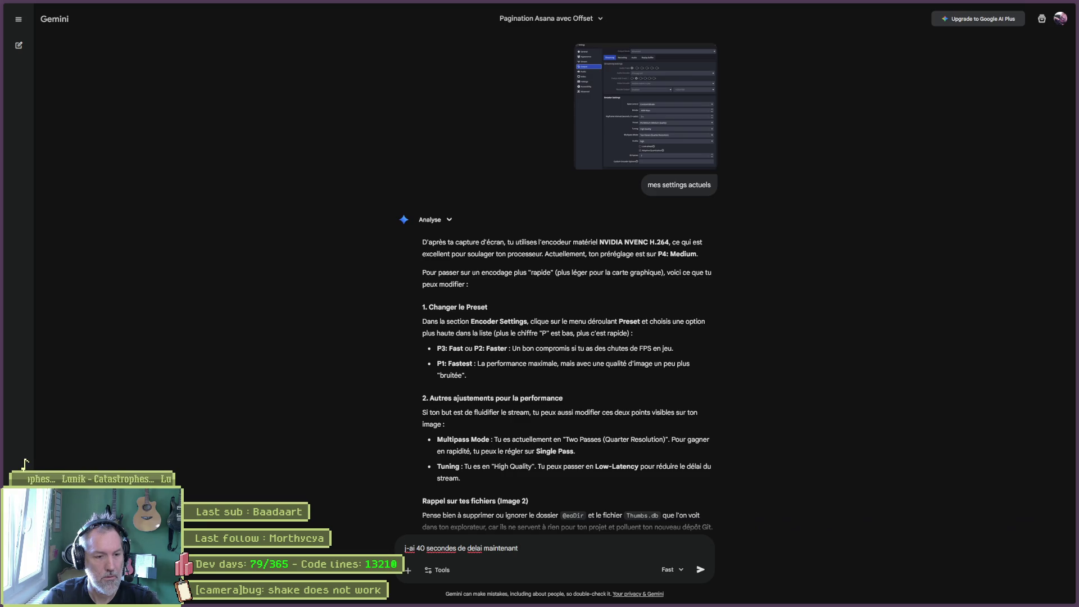
{"action": "type", "text": ", je peux le reduir "}
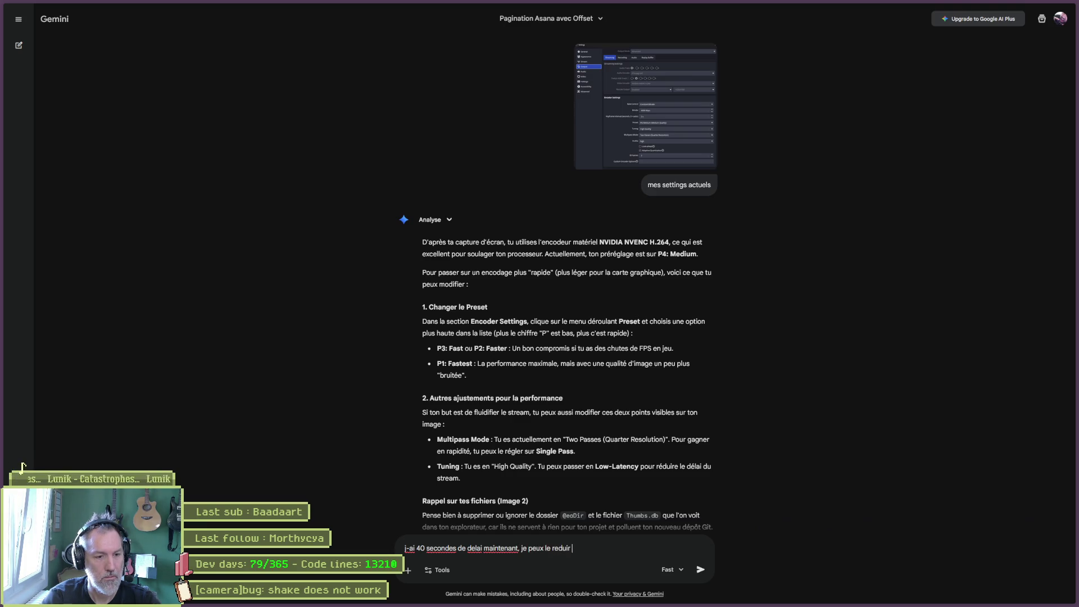
{"action": "type", "text": "pour avoi"}
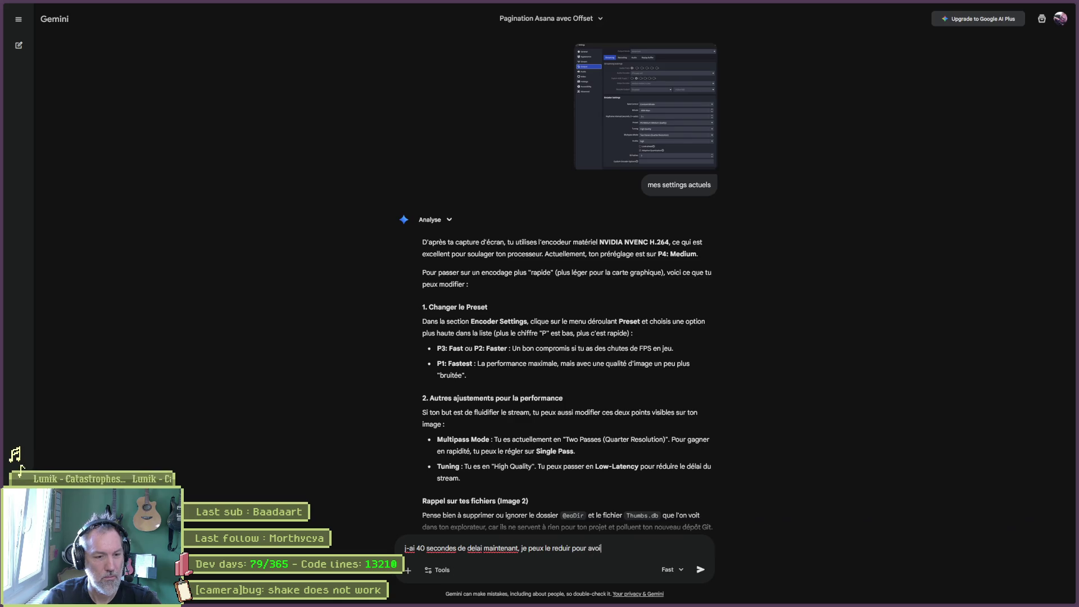
{"action": "type", "text": "r une meilleur intera"}
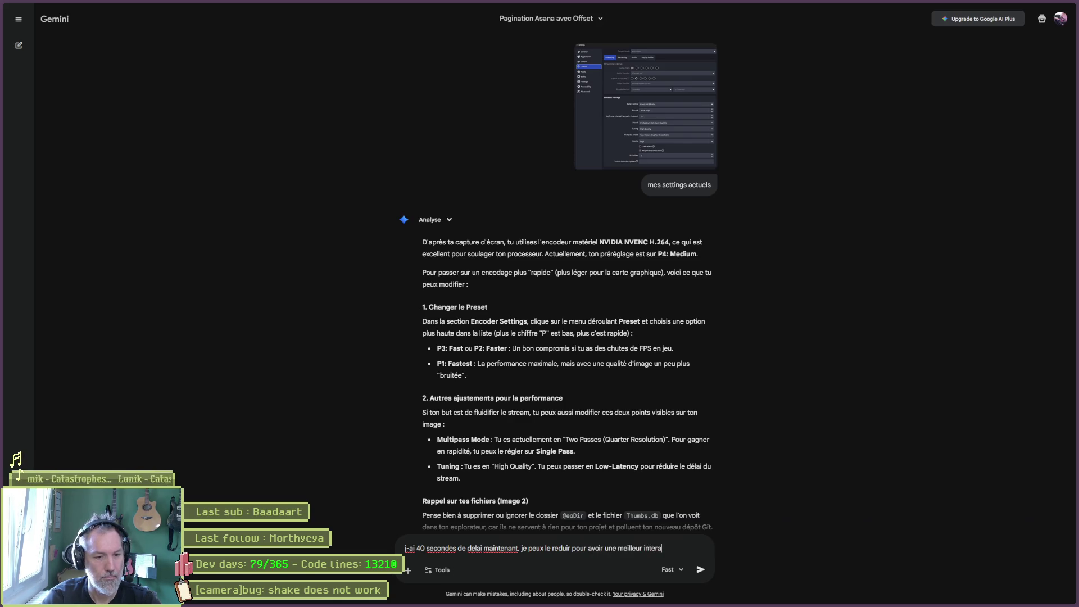
{"action": "type", "text": "ction avec le cha"}
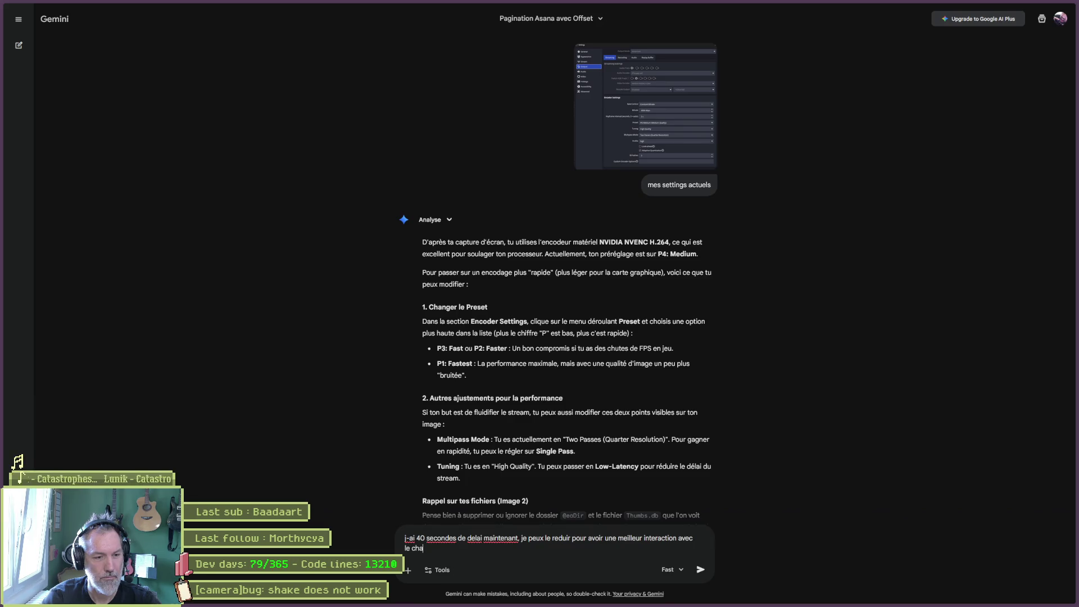
{"action": "type", "text": "t ?"}
{"action": "key", "text": "Return"}
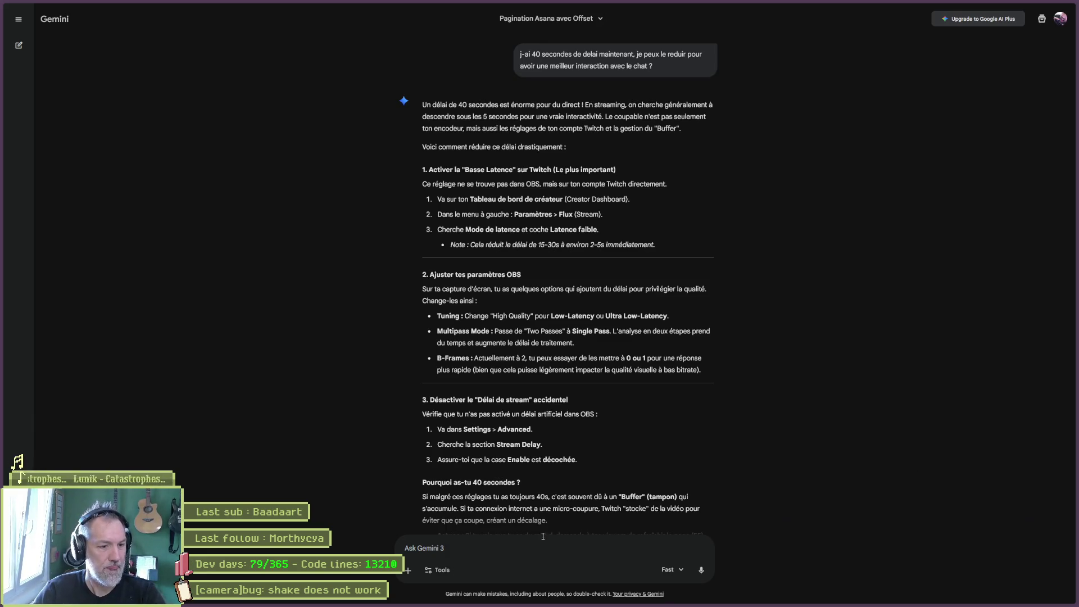
{"action": "left_click", "coordinate": [510, 550]}
{"action": "type", "text": "je suis de"}
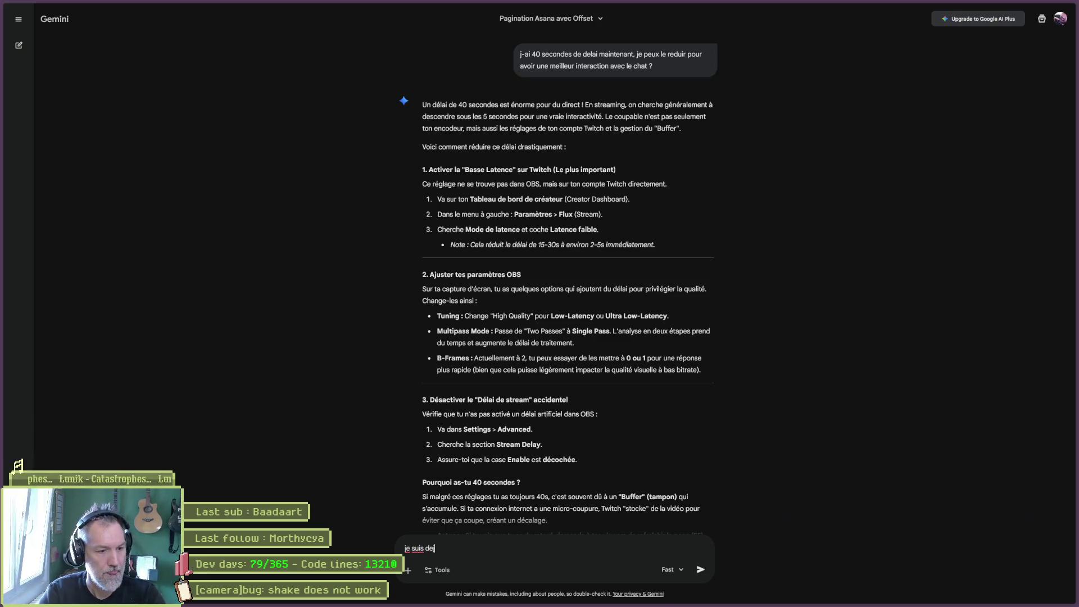
{"action": "type", "text": "ja en mode latence fai"}
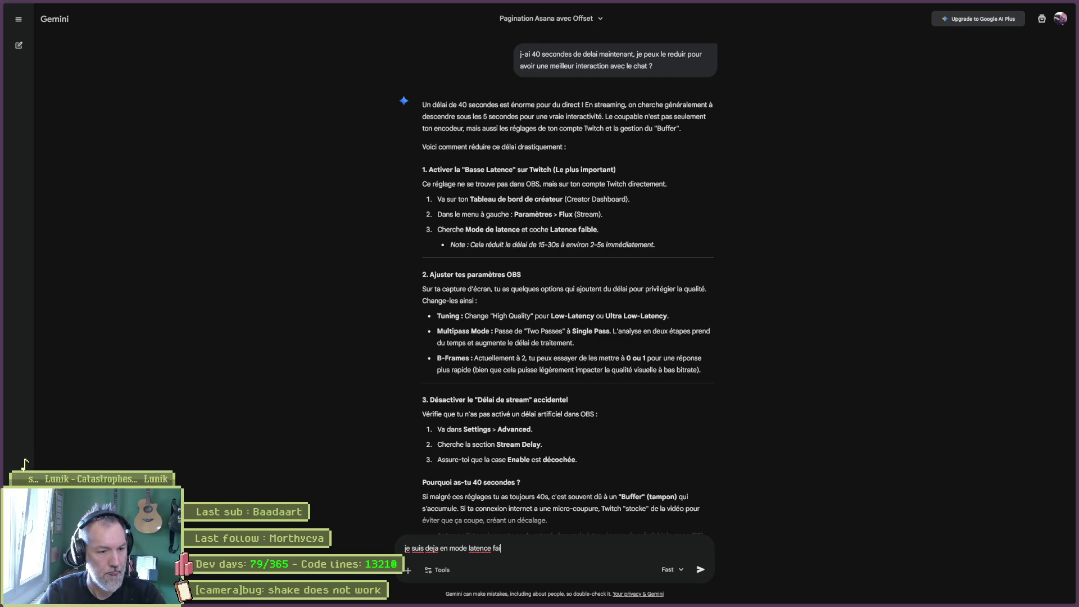
{"action": "type", "text": "ble"}
- Send the reply 'je suis deja en mode latence faible' to Gemini
{"action": "key", "text": "Return"}
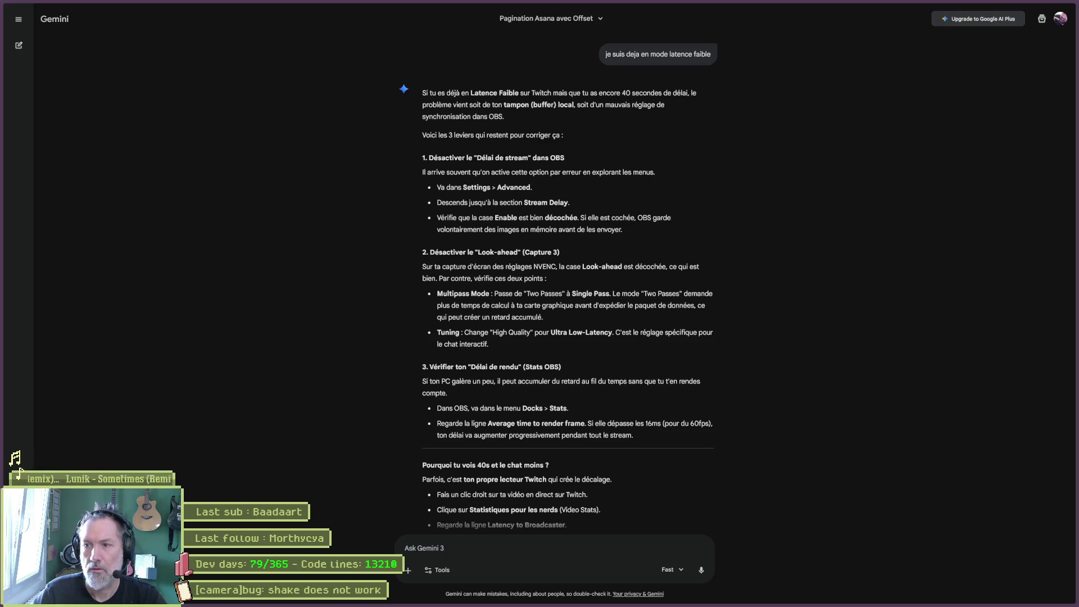
- Screenshot the OBS Stats window showing dropped frames and paste it into Gemini's prompt
{"action": "mouse_move", "coordinate": [1078, 134]}
{"action": "left_mouse_down"}
{"action": "mouse_move", "coordinate": [819, 140]}
{"action": "mouse_move", "coordinate": [770, 174]}
{"action": "left_mouse_up"}
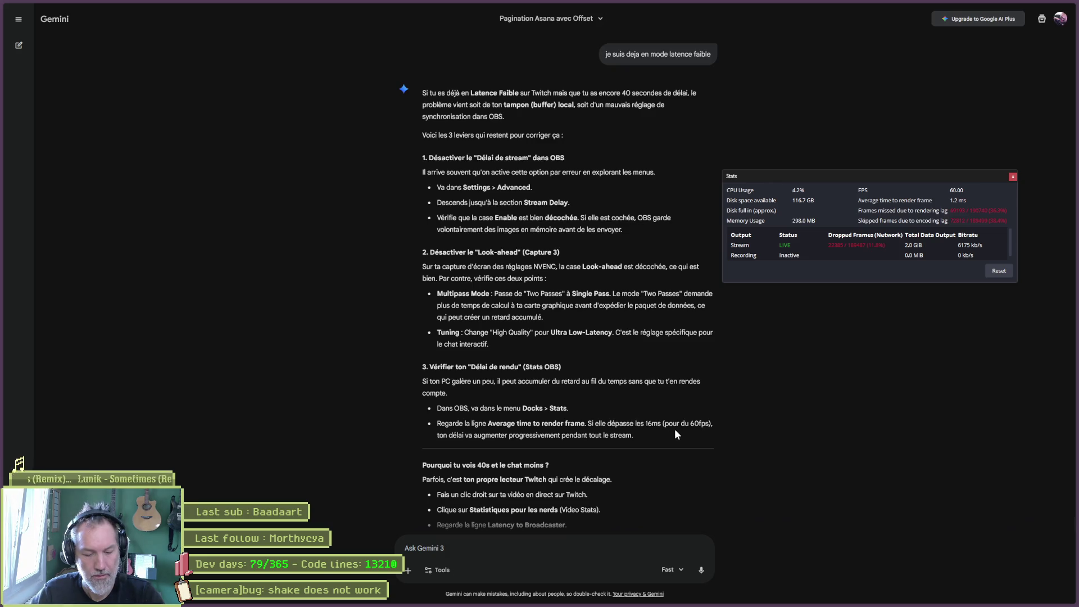
{"action": "key", "text": "super+shift+s"}
{"action": "left_click_drag", "start_coordinate": [724, 171], "coordinate": [1016, 279]}
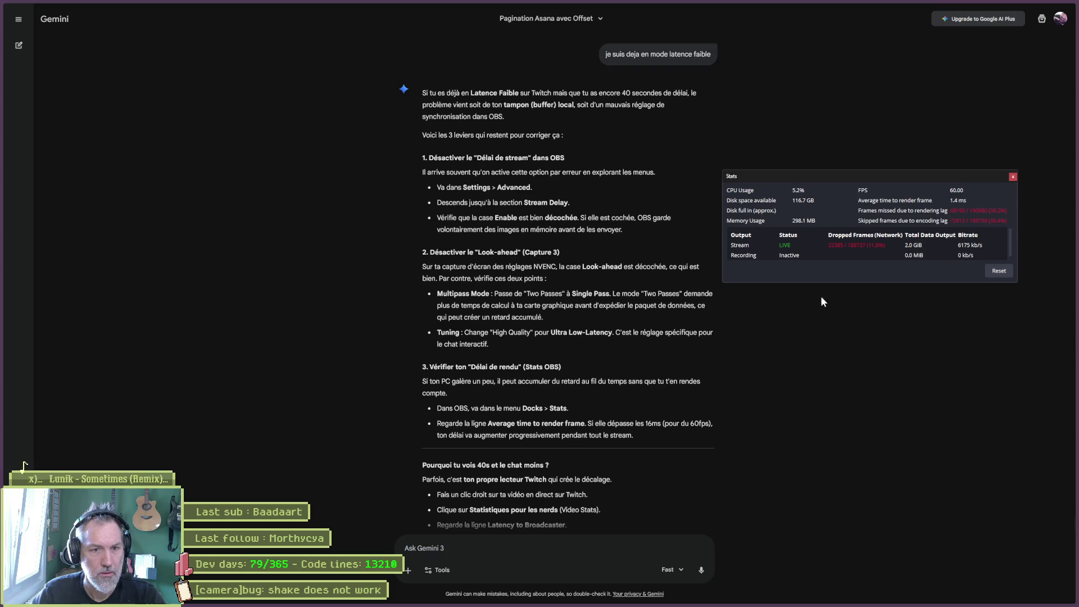
{"action": "left_click_drag", "start_coordinate": [825, 282], "coordinate": [824, 304]}
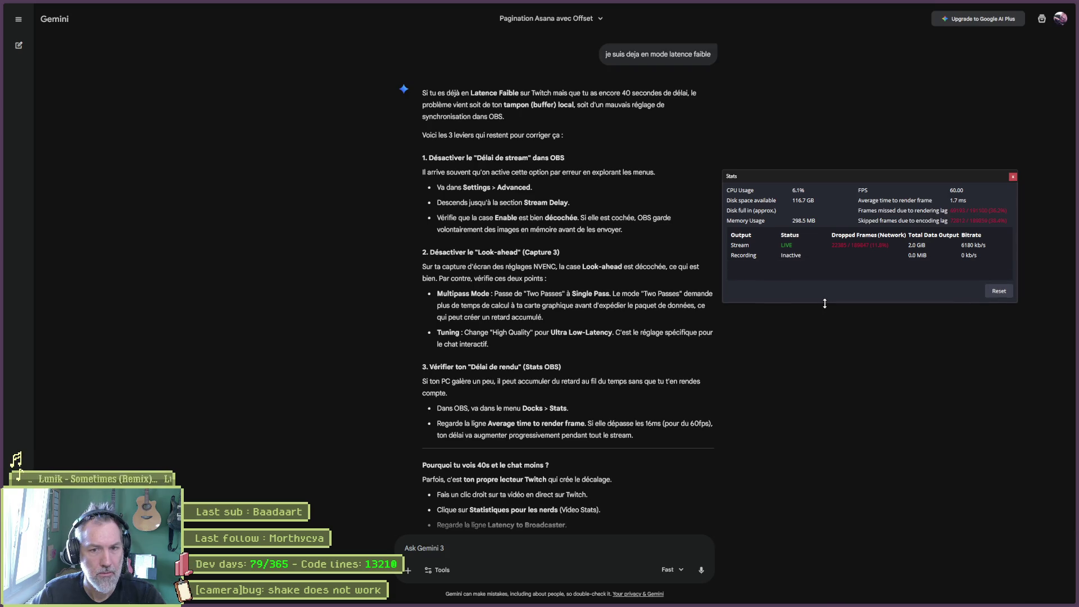
{"action": "left_click", "coordinate": [542, 546]}
{"action": "key", "text": "ctrl+v"}
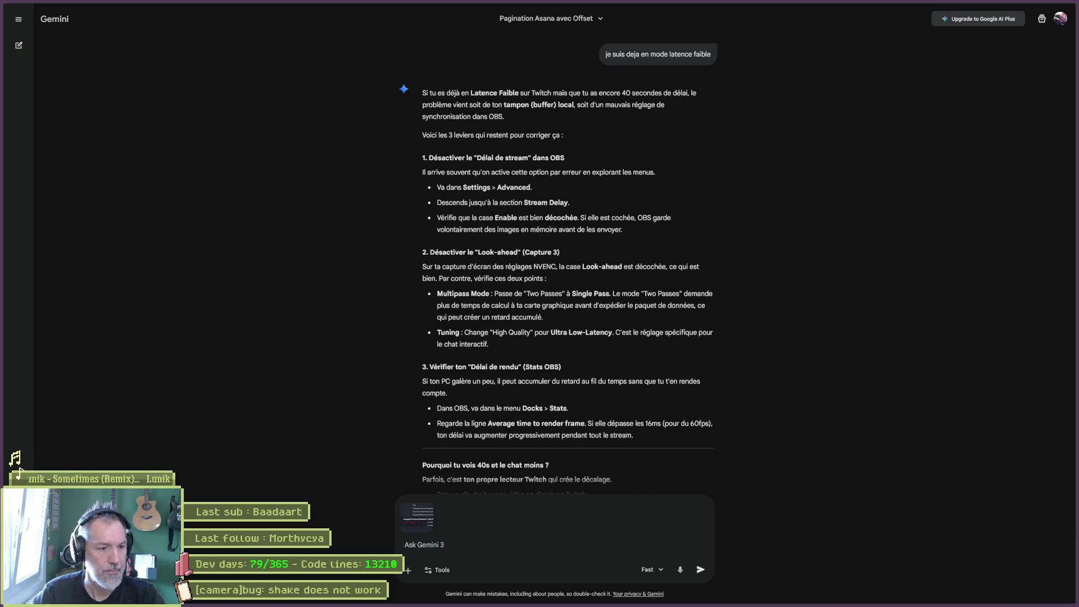
- Send the pasted OBS Stats screenshot to Gemini for analysis
{"action": "key", "text": "Return"}
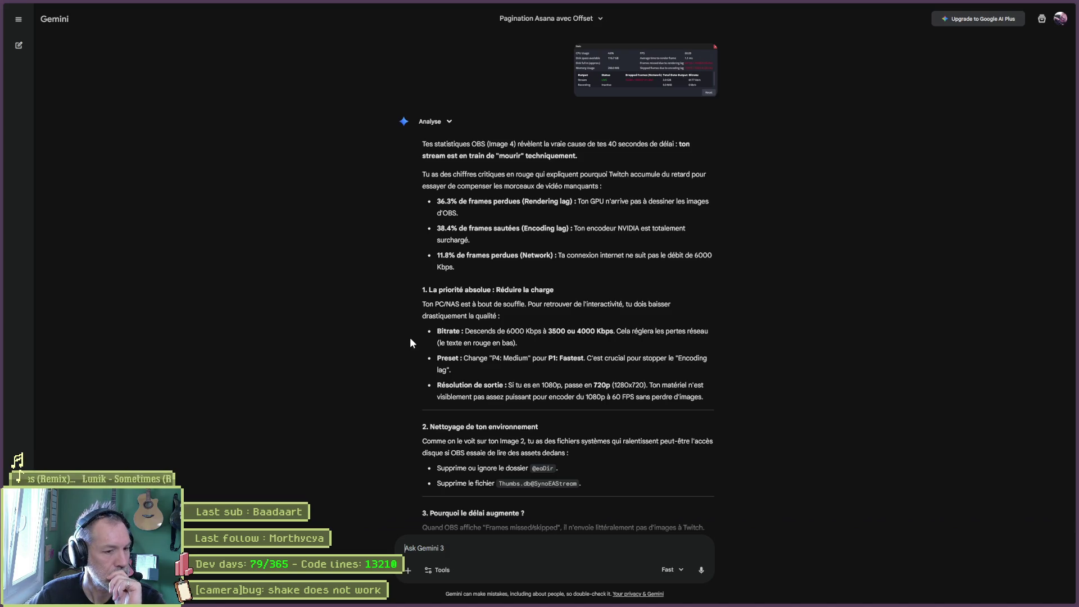
- Select the section 2 cleanup advice and ask 'ou nettoyer les dossier et fichier du point 2.'
{"action": "scroll", "coordinate": [410, 339], "scroll_direction": "down", "scroll_amount": 3}
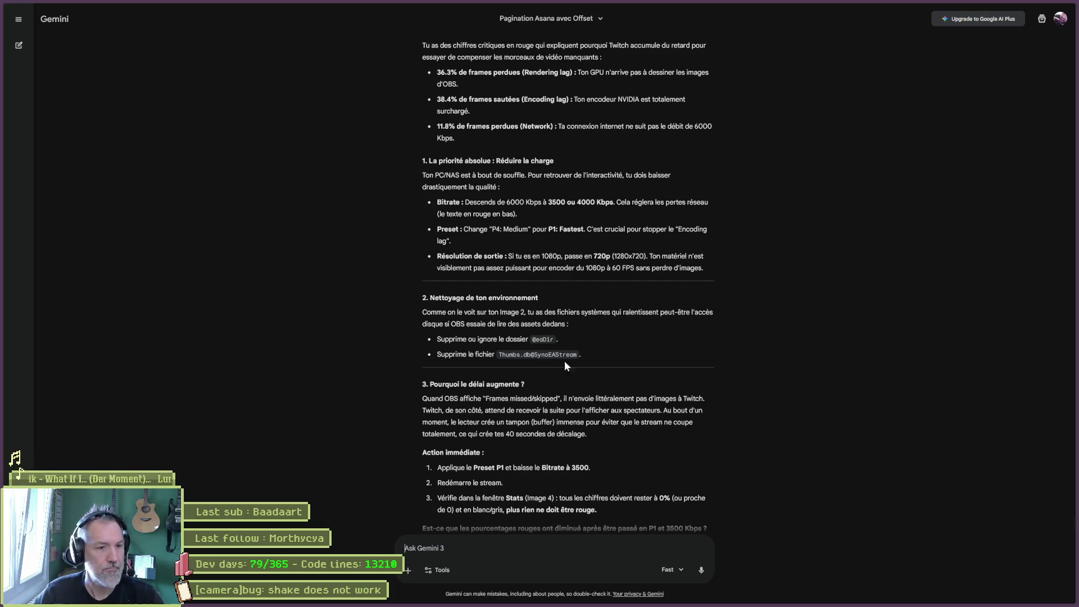
{"action": "mouse_move", "coordinate": [596, 353]}
{"action": "left_mouse_down"}
{"action": "mouse_move", "coordinate": [423, 312]}
{"action": "mouse_move", "coordinate": [420, 299]}
{"action": "left_mouse_up"}
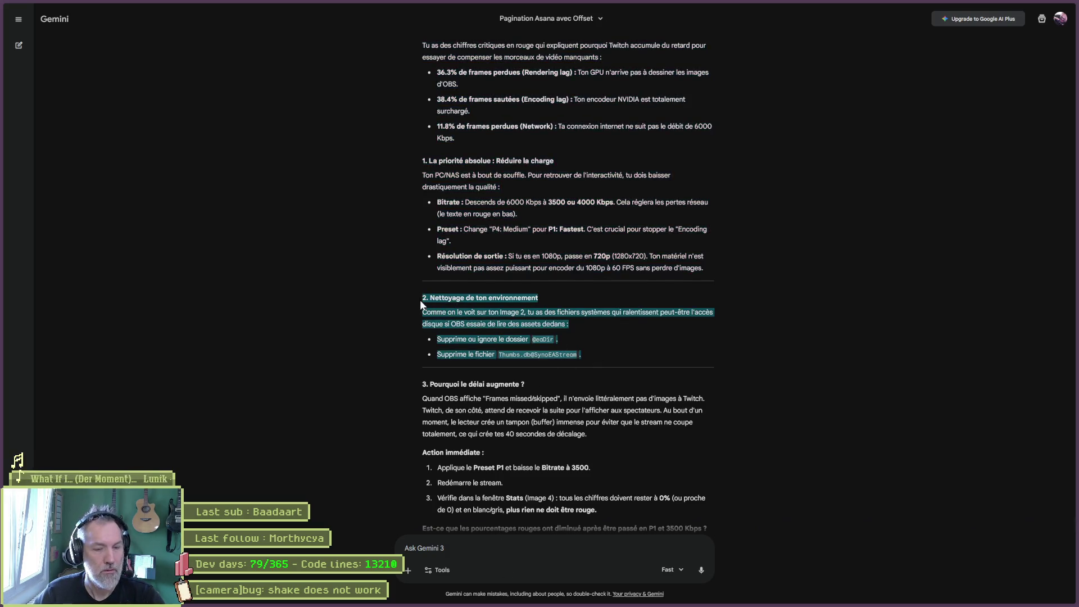
{"action": "left_click", "coordinate": [443, 542]}
{"action": "type", "text": "ou nettozer"}
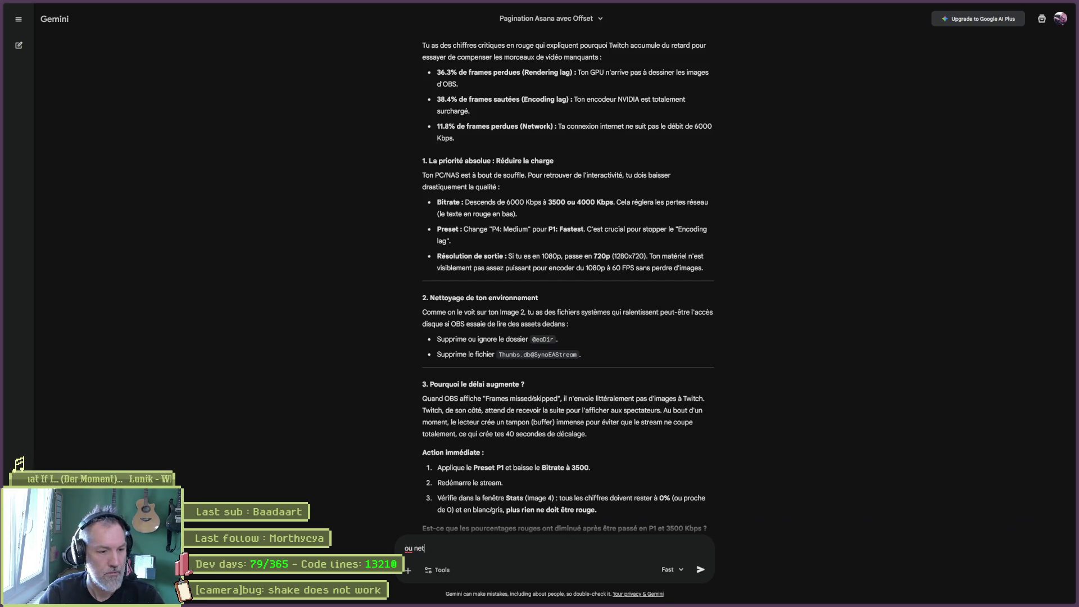
{"action": "key", "text": "BackSpace"}
{"action": "key", "text": "BackSpace"}
{"action": "key", "text": "BackSpace"}
{"action": "type", "text": "yer "}
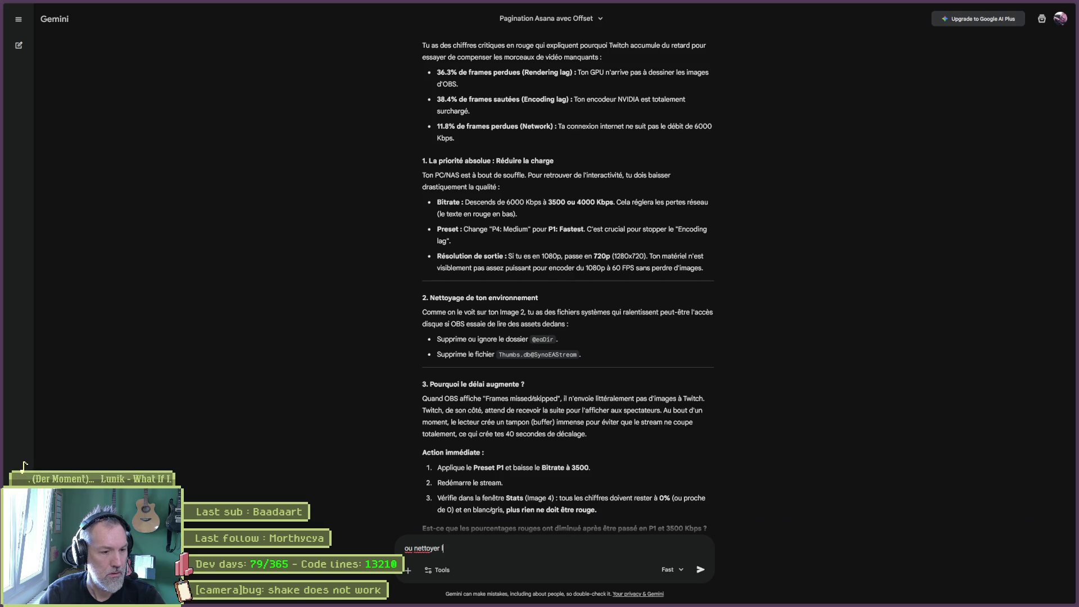
{"action": "type", "text": "les dossier et fichier"}
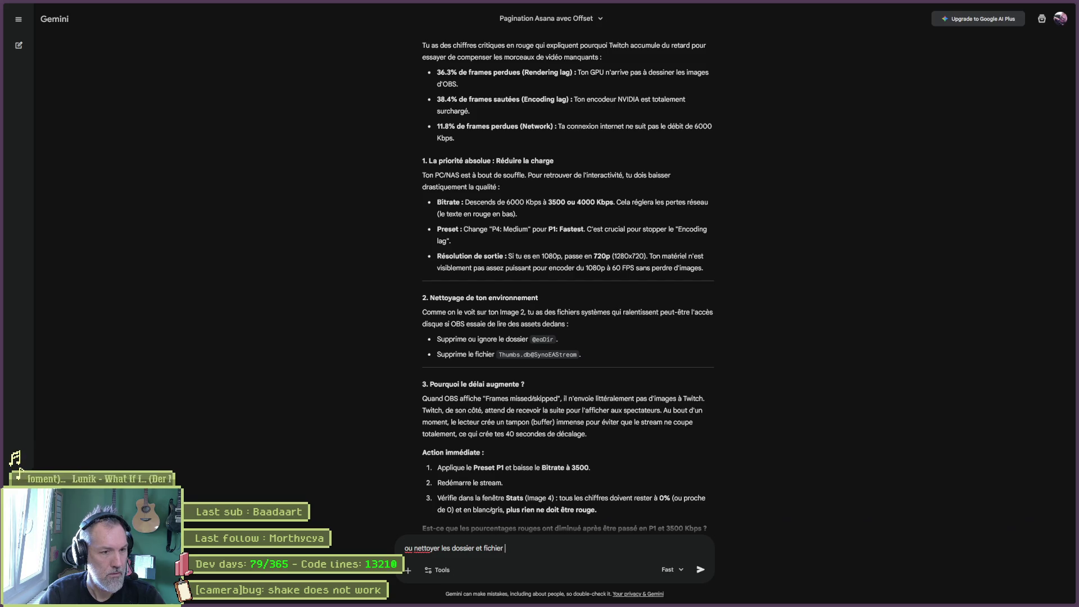
{"action": "type", "text": " du point 2."}
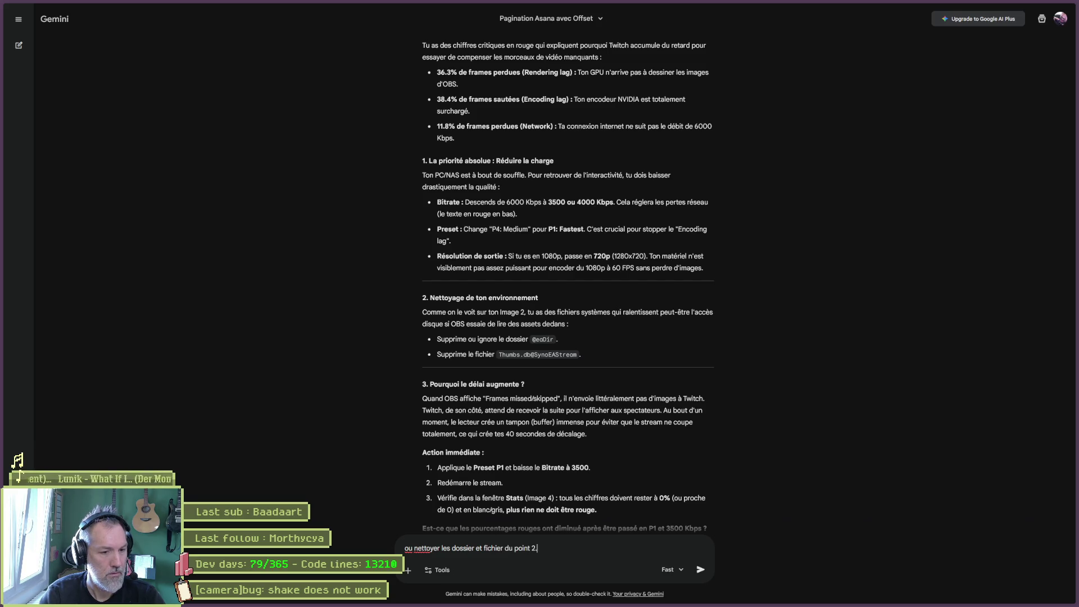
{"action": "key", "text": "Return"}
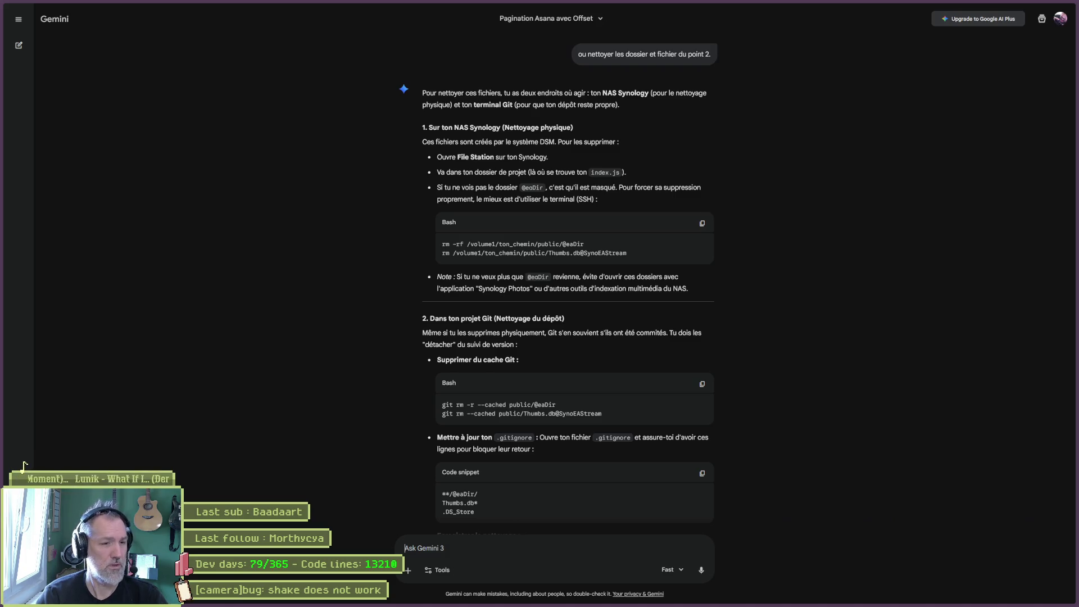
- Ask Gemini 'quel rapport entre mon NAS et obs ??'
{"action": "type", "text": "quel rappoer"}
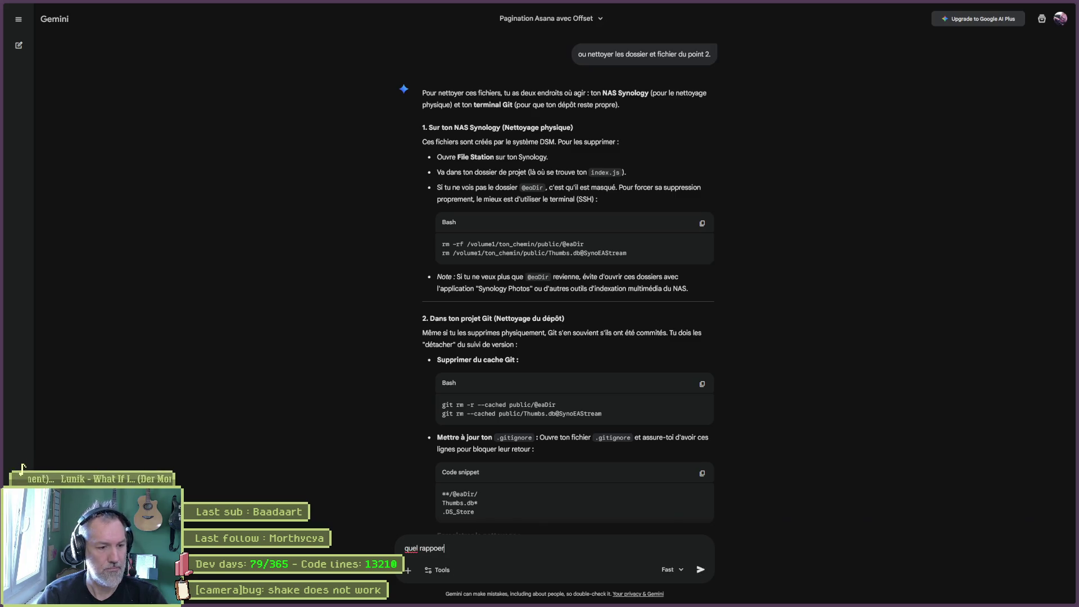
{"action": "key", "text": "BackSpace"}
{"action": "key", "text": "BackSpace"}
{"action": "type", "text": "rt ent"}
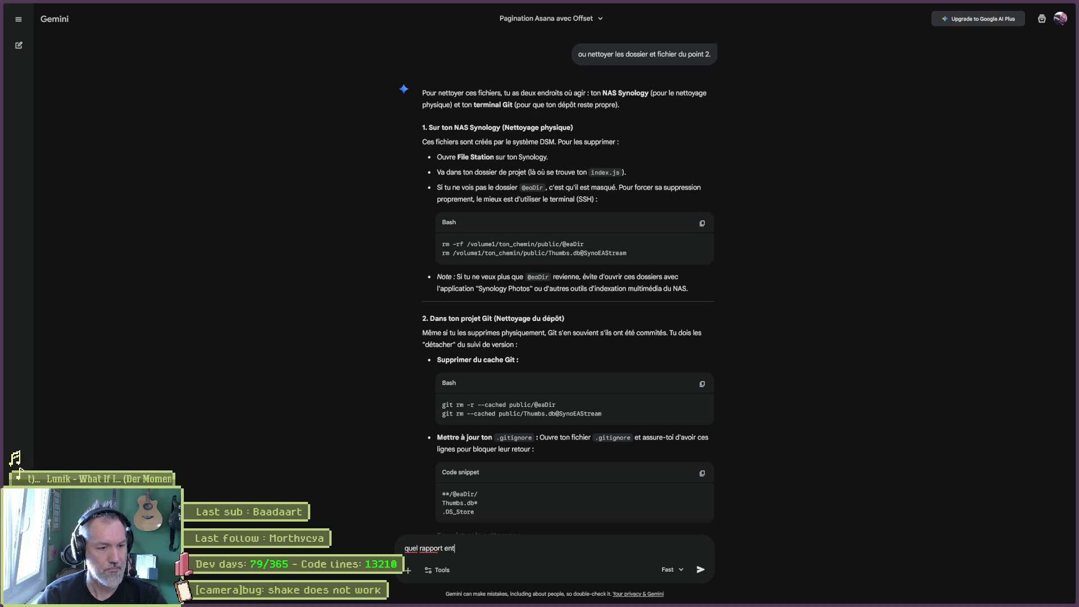
{"action": "type", "text": "re mon NAS et obs "}
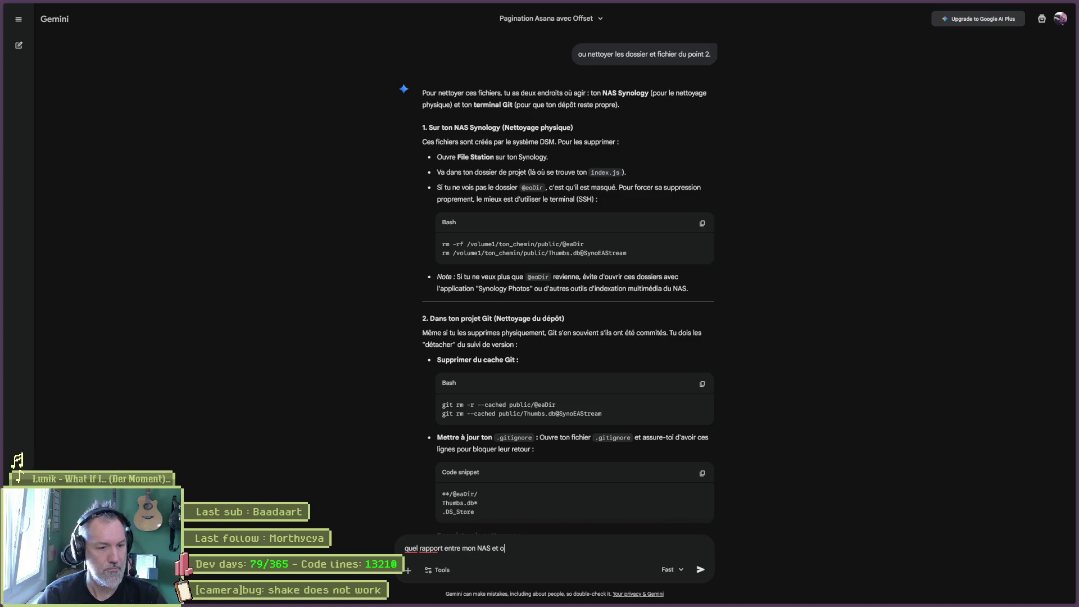
{"action": "type", "text": "??"}
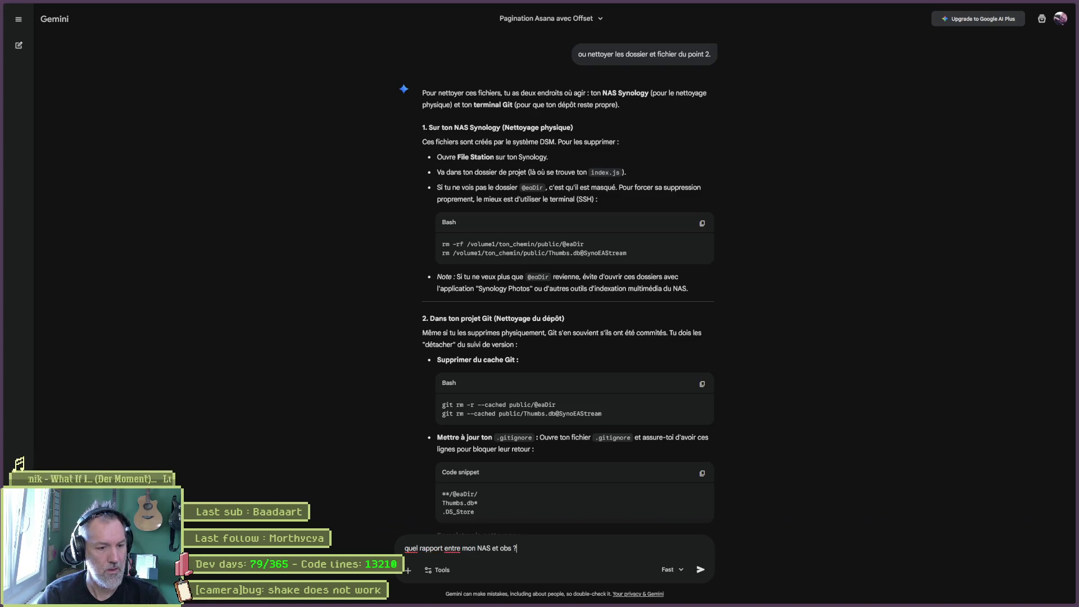
{"action": "key", "text": "Return"}
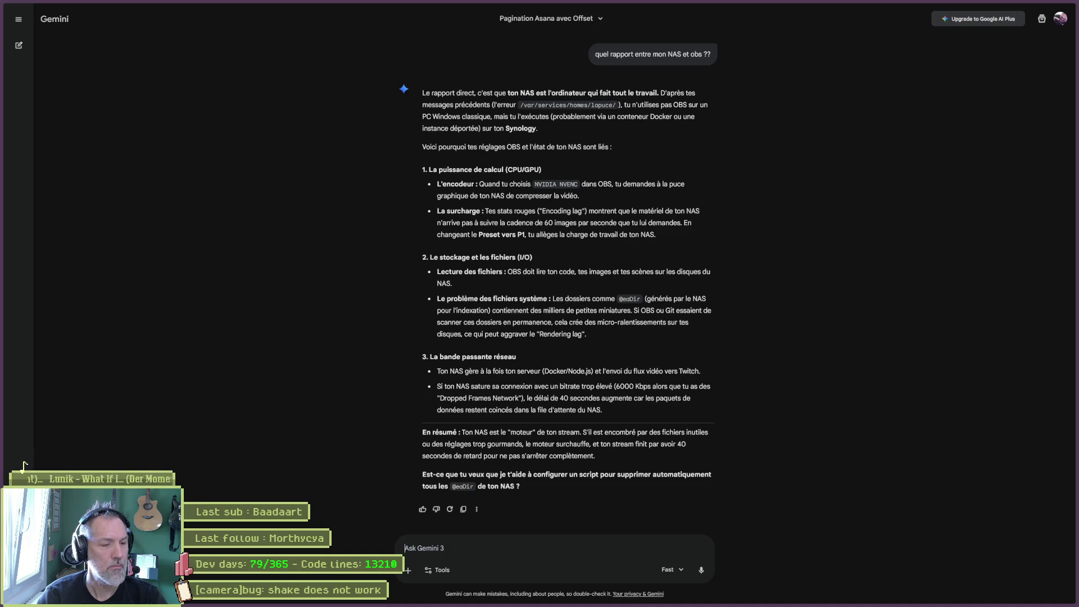
- Tell Gemini 'je l'ecute depuis mon windows en local' to clarify OBS runs locally
{"action": "type", "text": "je l'e"}
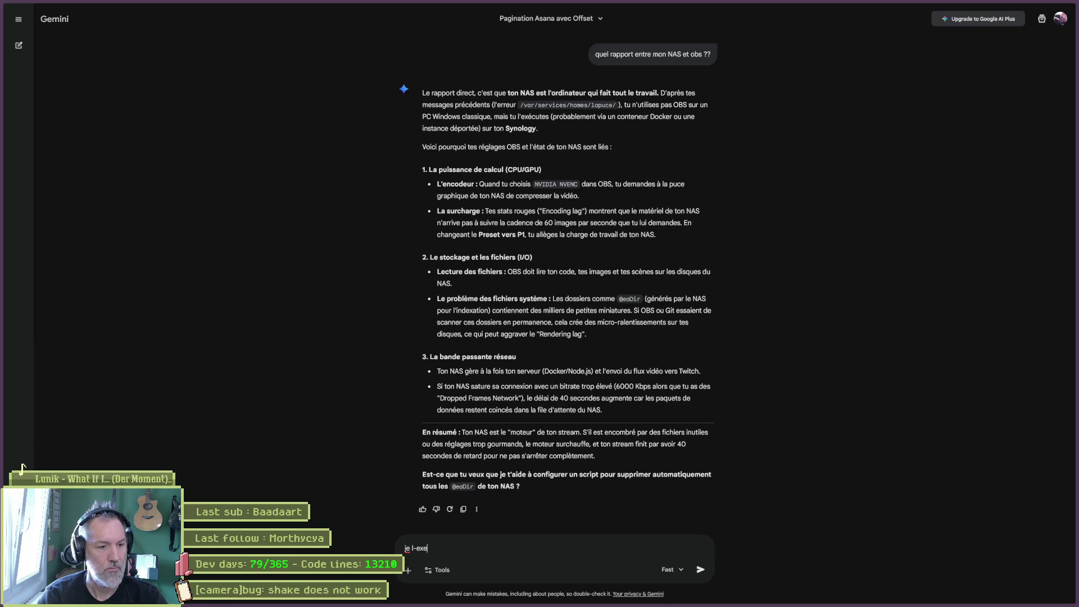
{"action": "type", "text": "cute depuis mon wi"}
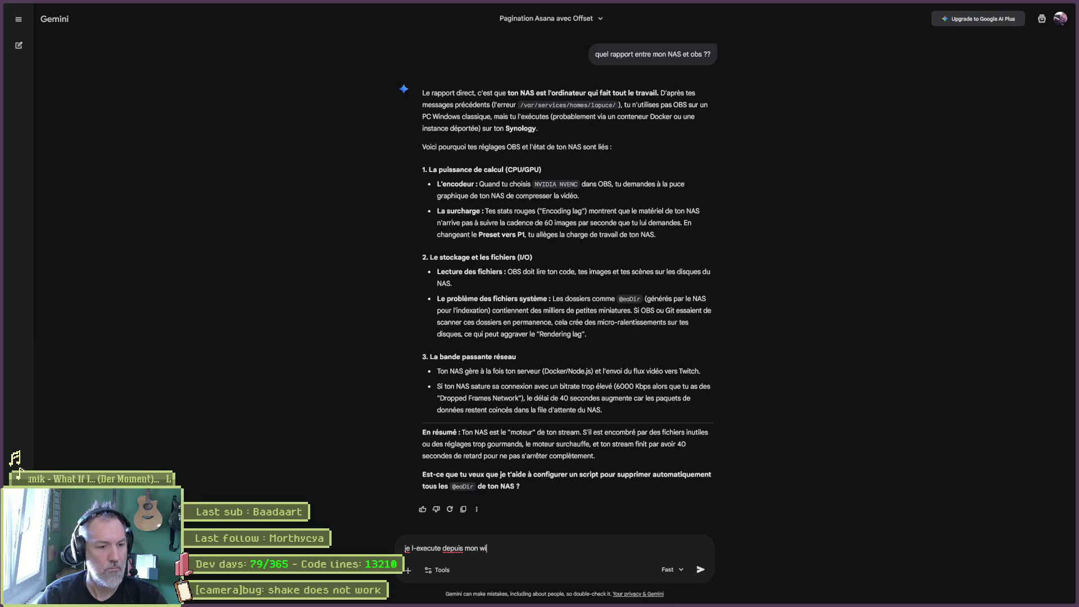
{"action": "type", "text": "ndows en local"}
{"action": "key", "text": "Return"}
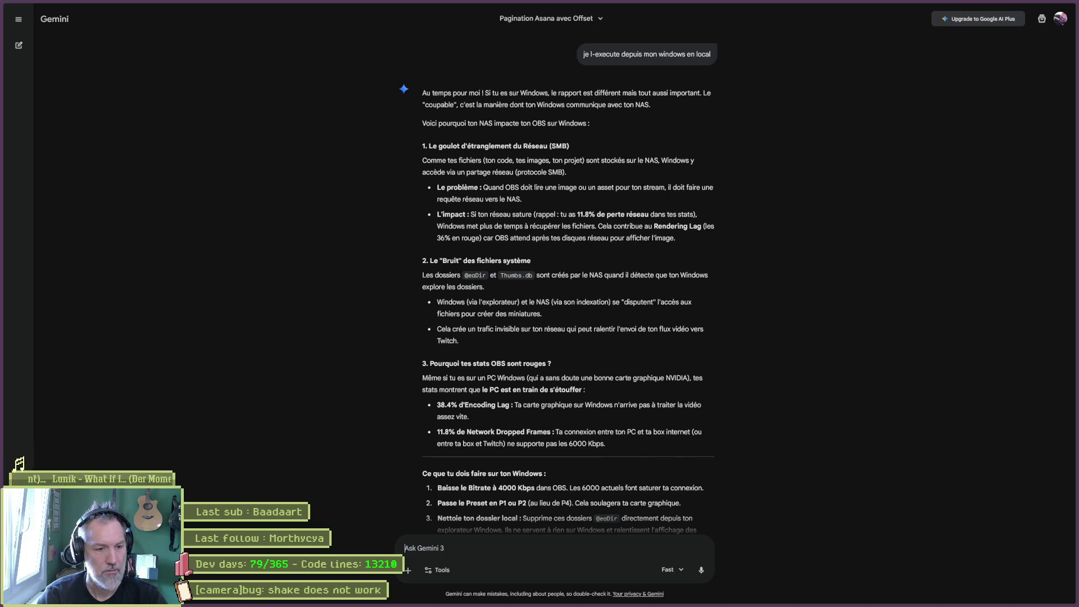
- Reply 'il n-y a pas de lien entre mon NAS et OBS... je stream sur mon pc en local' and bring up OBS Stats
{"action": "type", "text": "il n-z"}
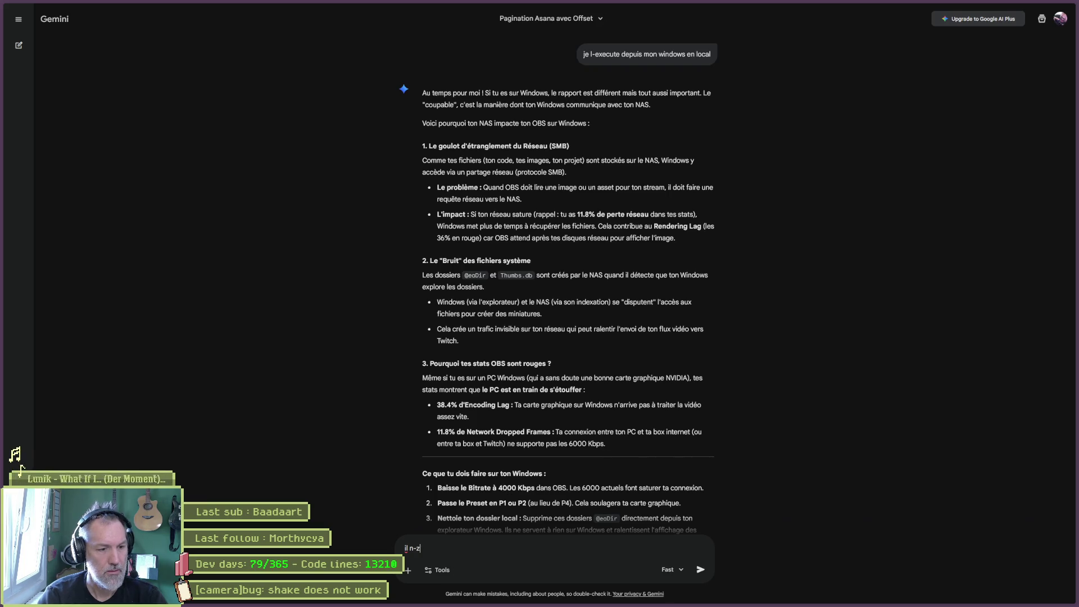
{"action": "key", "text": "BackSpace"}
{"action": "type", "text": "y a pas de liene"}
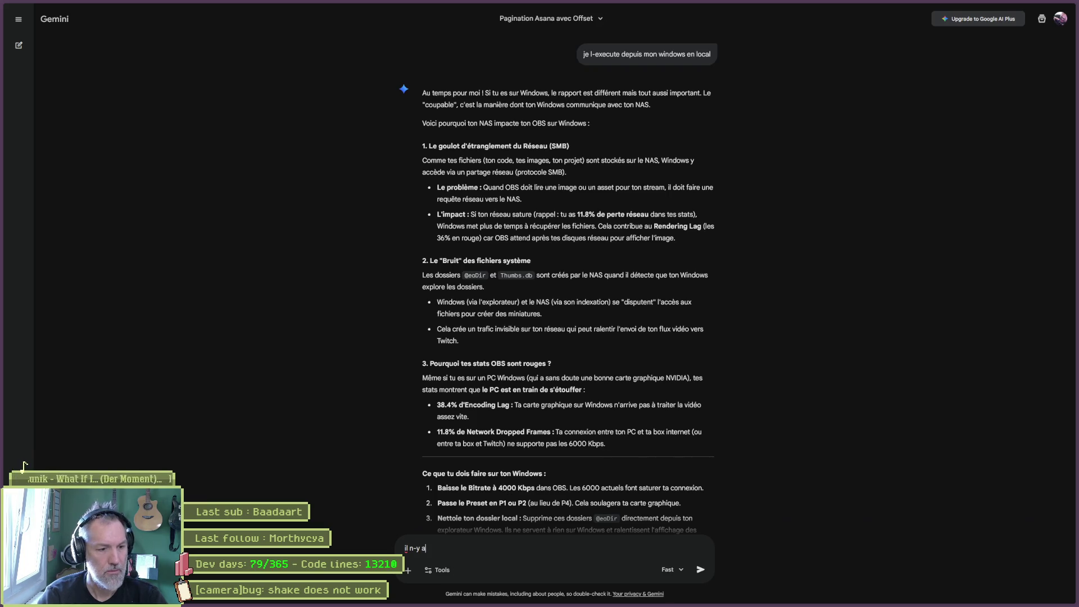
{"action": "key", "text": "BackSpace"}
{"action": "type", "text": "en "}
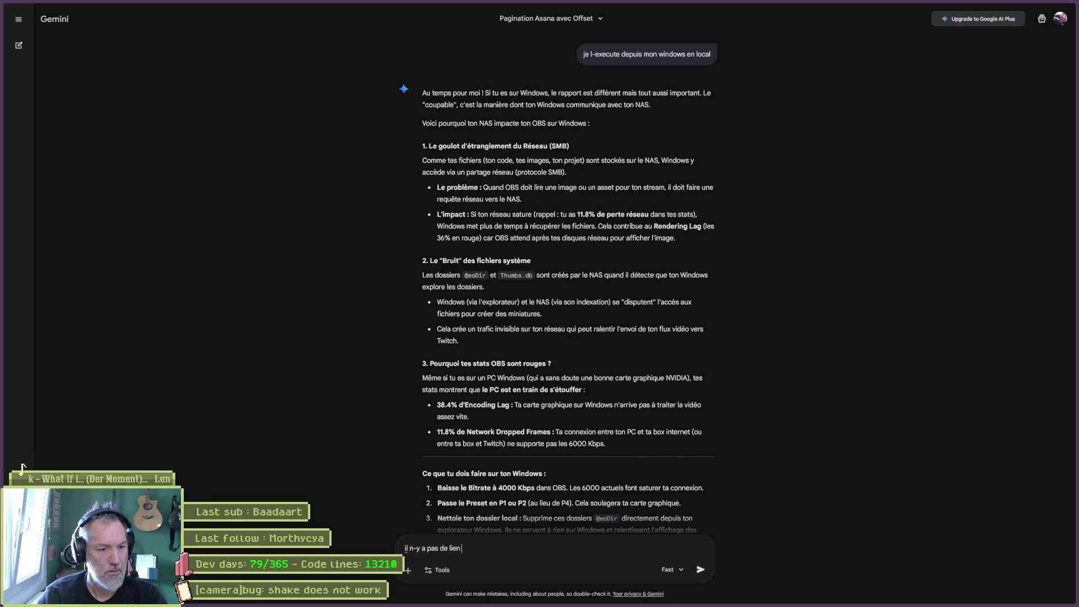
{"action": "type", "text": "entre mon NAS et "}
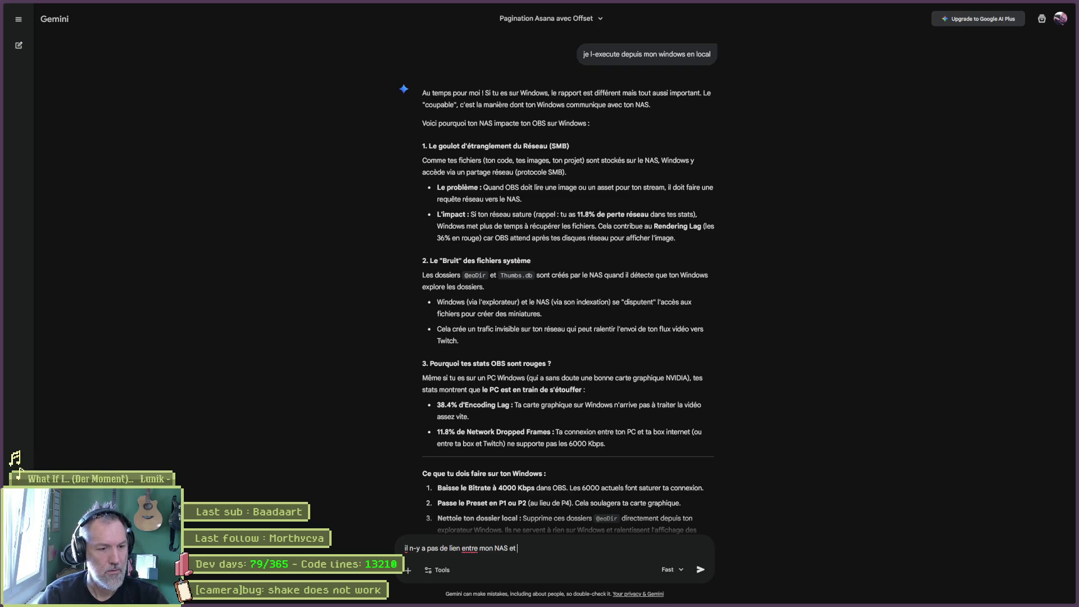
{"action": "type", "text": "OBS... je "}
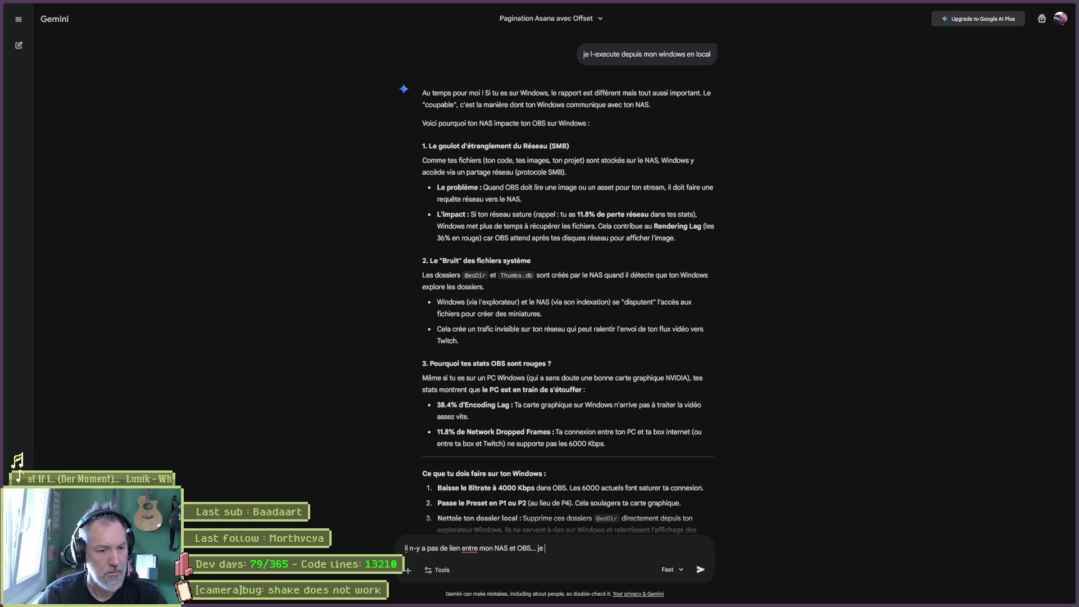
{"action": "type", "text": "stream sur mon pc en local."}
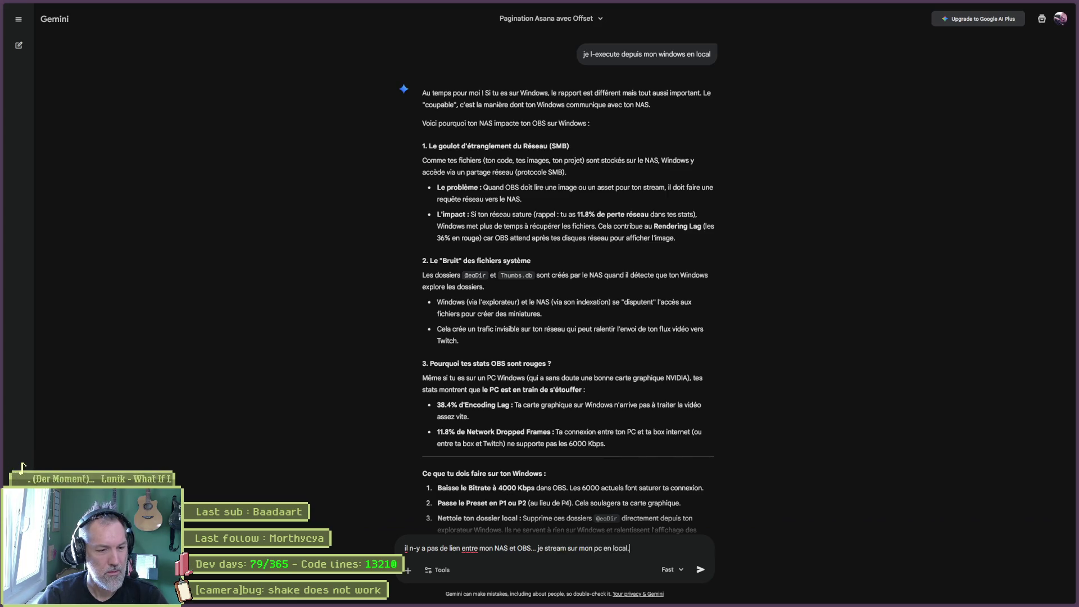
{"action": "key", "text": "Return"}
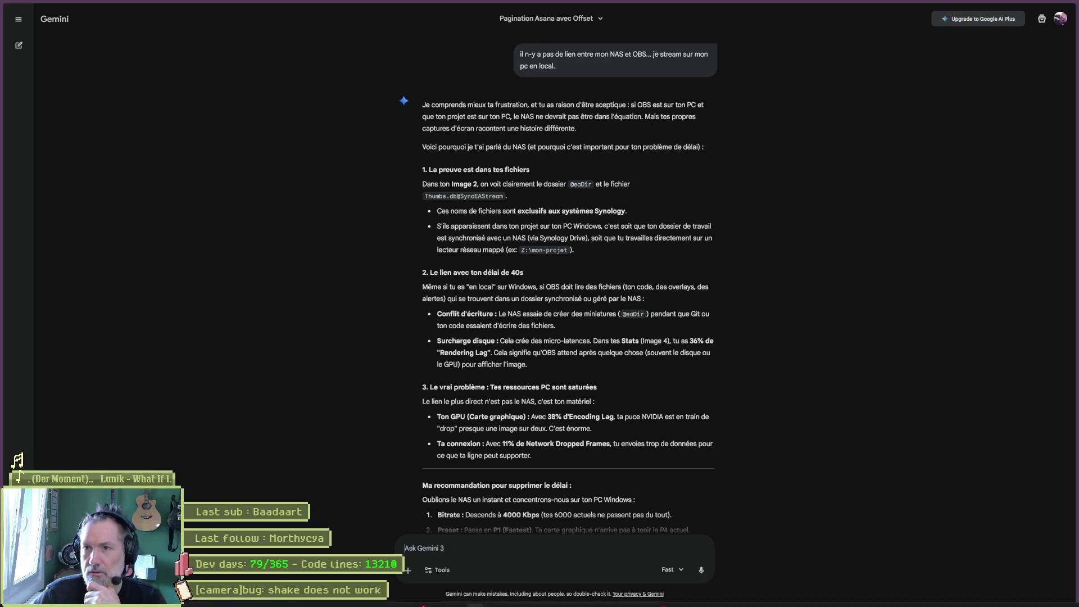
{"action": "key", "text": "alt+Tab"}
{"action": "left_click", "coordinate": [920, 177]}
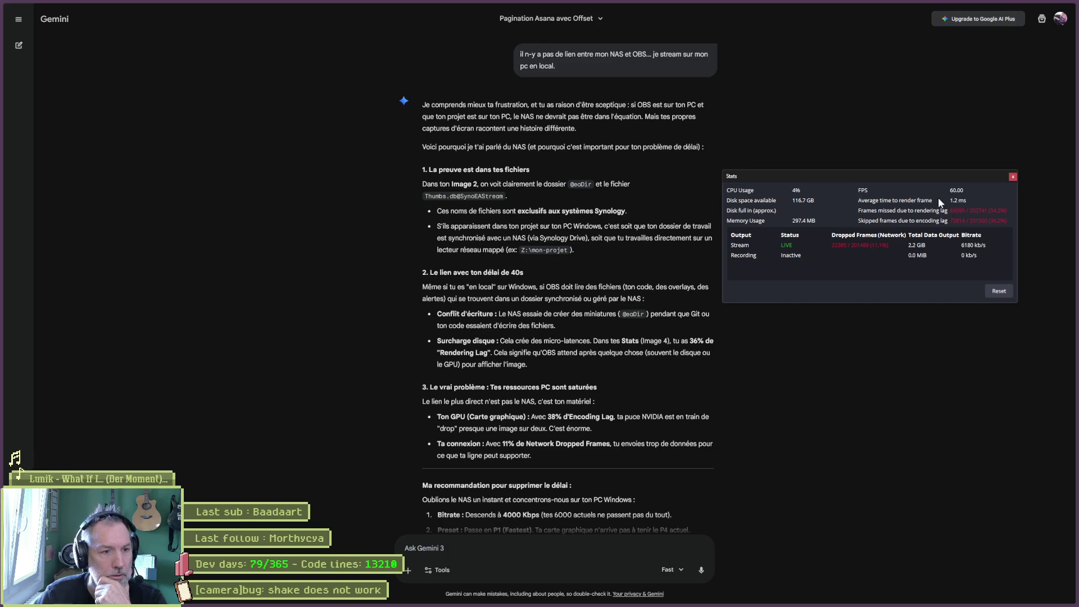
- Place the OBS Stats window beside Gemini's answer and reset its counters to zero
{"action": "left_click_drag", "start_coordinate": [898, 174], "coordinate": [926, 144]}
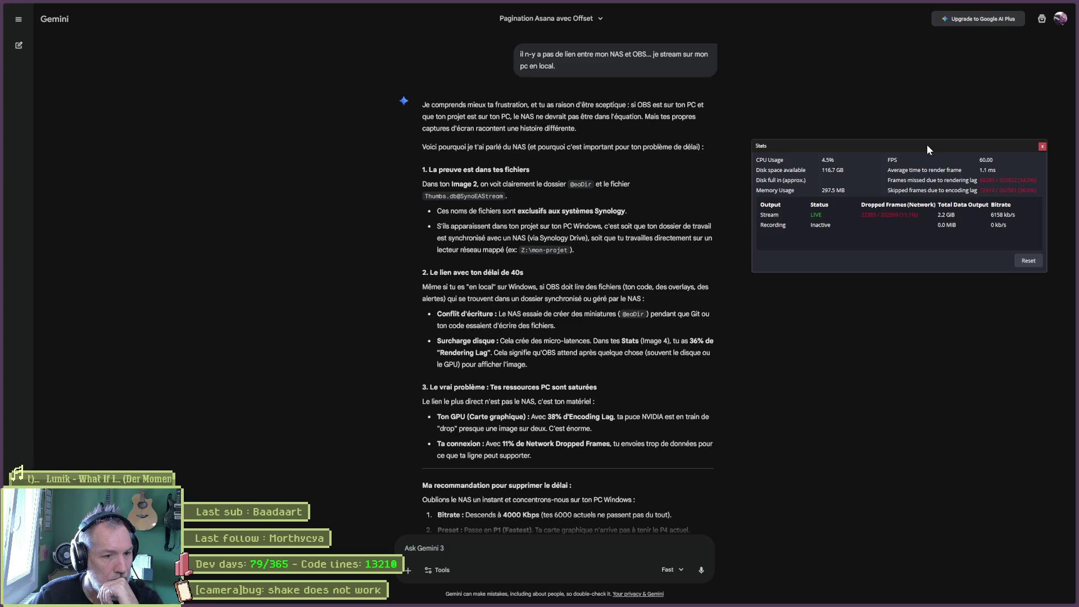
{"action": "left_click_drag", "start_coordinate": [927, 145], "coordinate": [842, 157]}
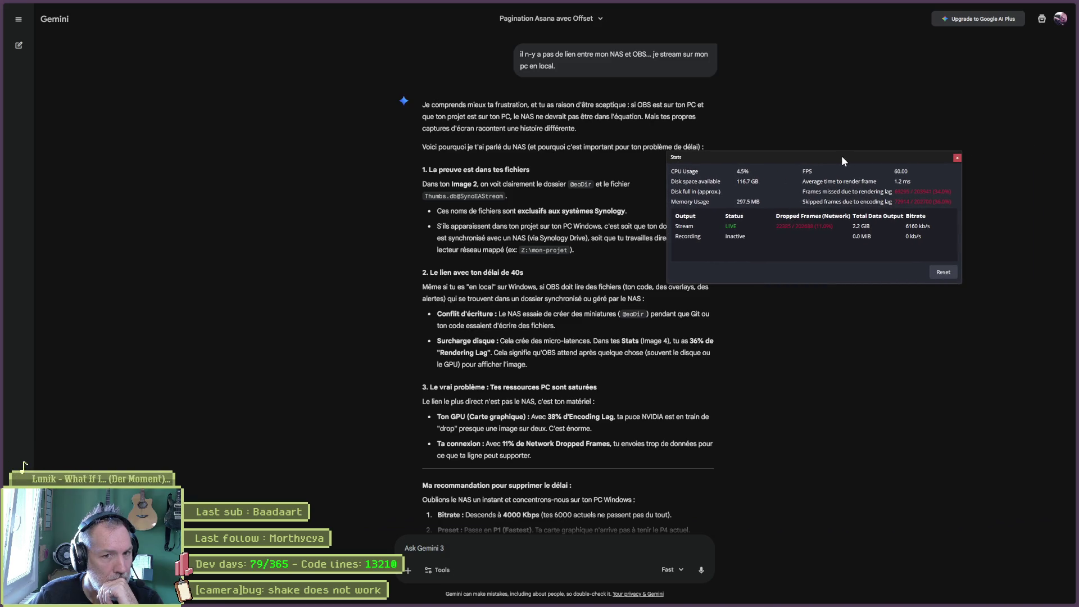
{"action": "left_click", "coordinate": [943, 272]}
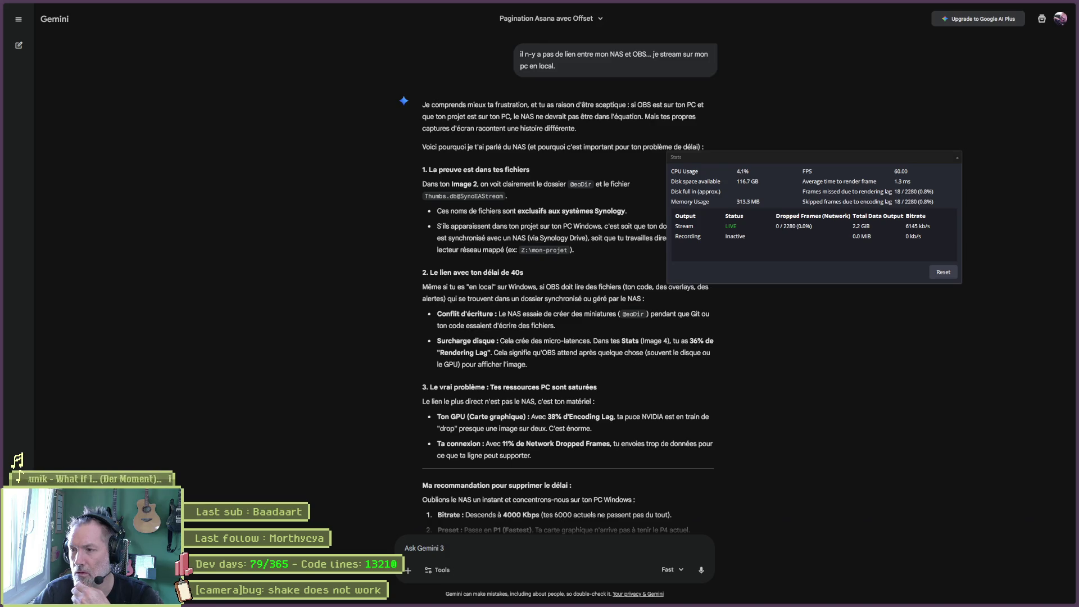
- Close Stats and ask Gemini to show again the screenshot incriminating the NAS
{"action": "left_click", "coordinate": [513, 547]}
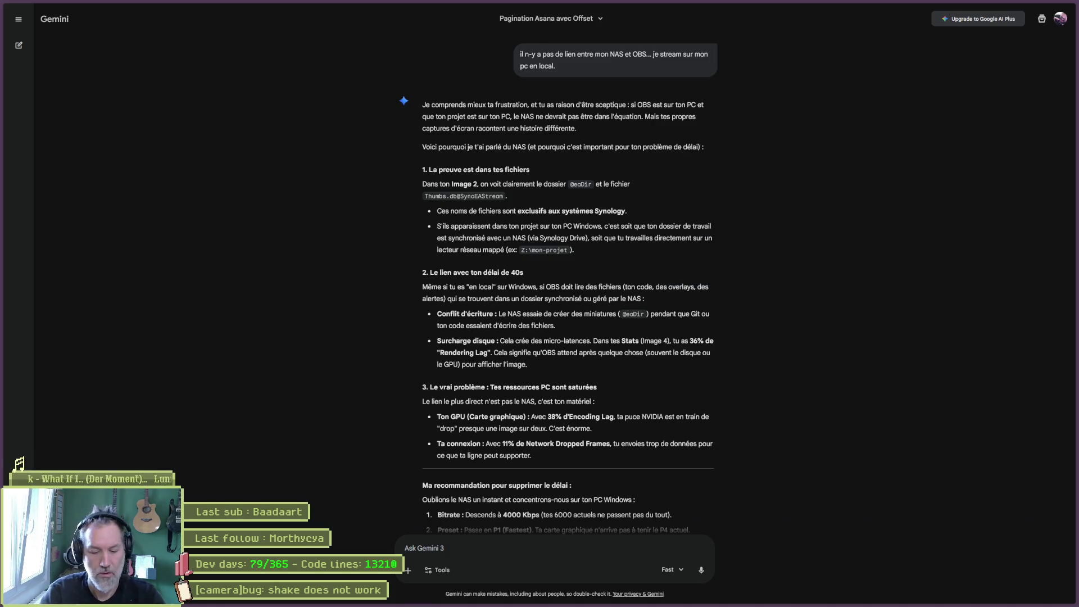
{"action": "type", "text": "tu peux me remontre"}
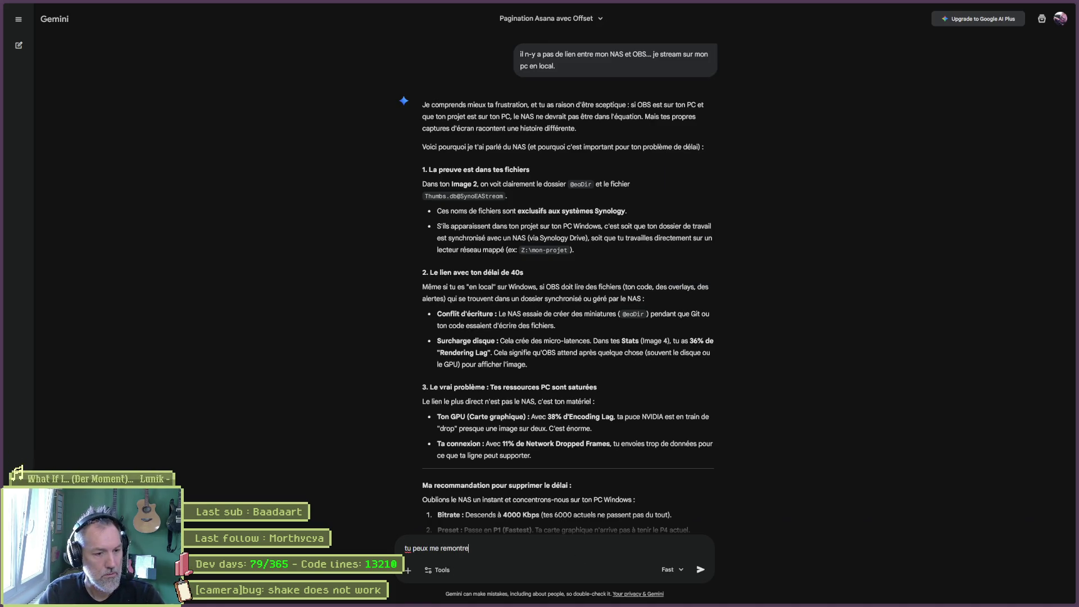
{"action": "type", "text": " capture d-ecran qui incirin"}
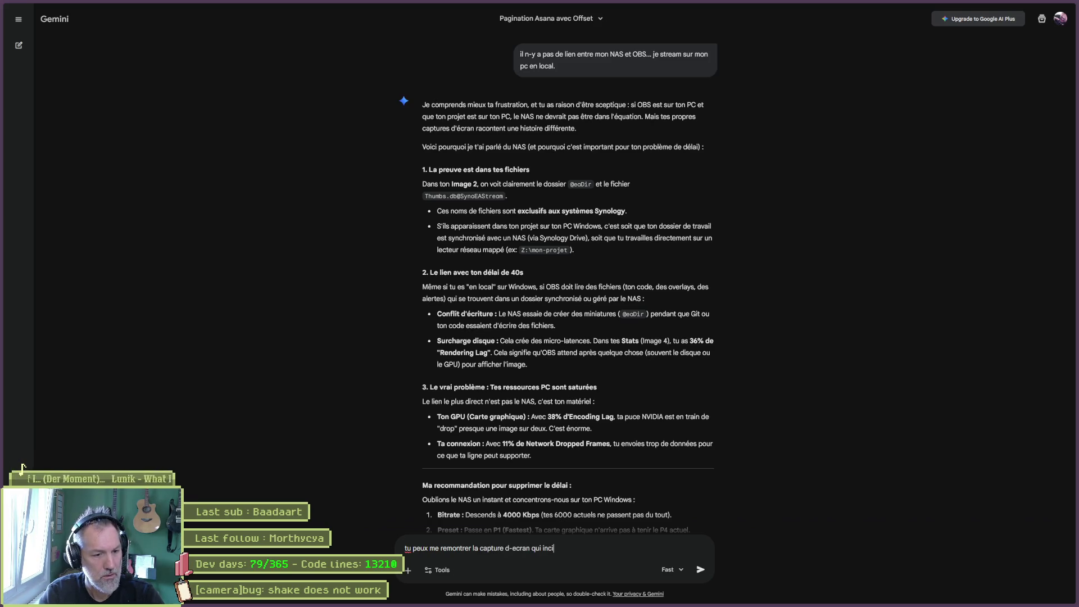
{"action": "type", "text": "mine mon n"}
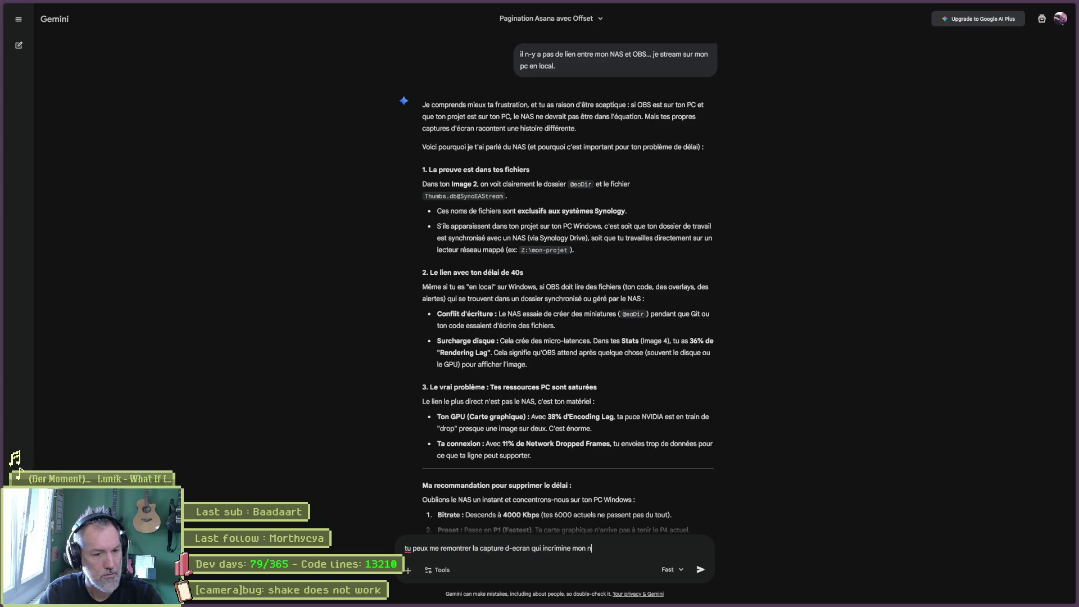
{"action": "type", "text": "as"}
{"action": "key", "text": "Return"}
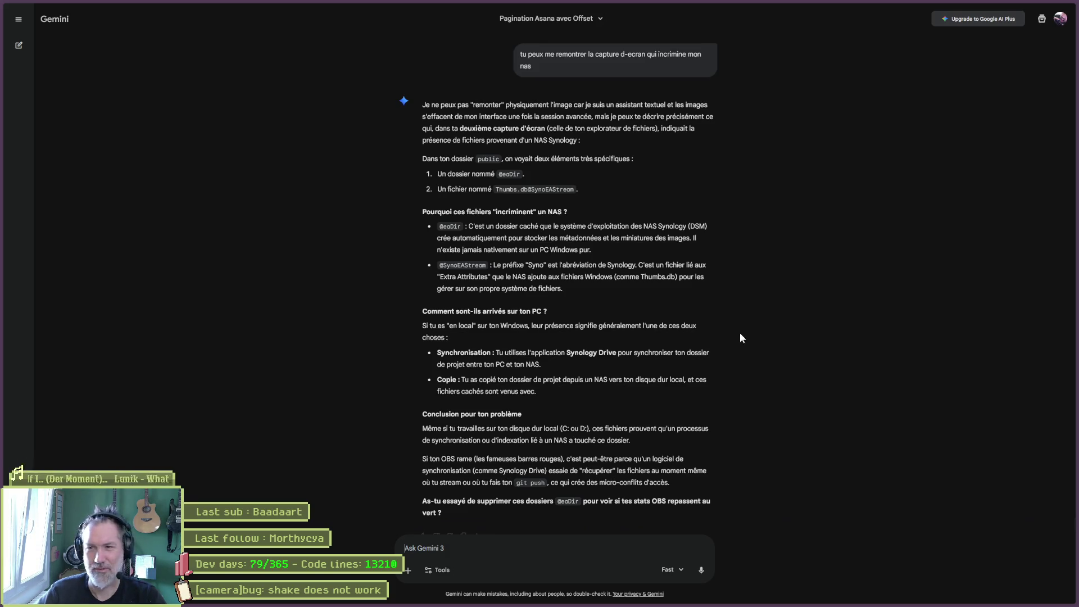
- Reread the NAS and .gitignore cleanup answers, then start a new empty chat with Ctrl+Shift+O
{"action": "scroll", "coordinate": [742, 332], "scroll_direction": "up", "scroll_amount": 10}
{"action": "scroll", "coordinate": [757, 329], "scroll_direction": "down", "scroll_amount": 15}
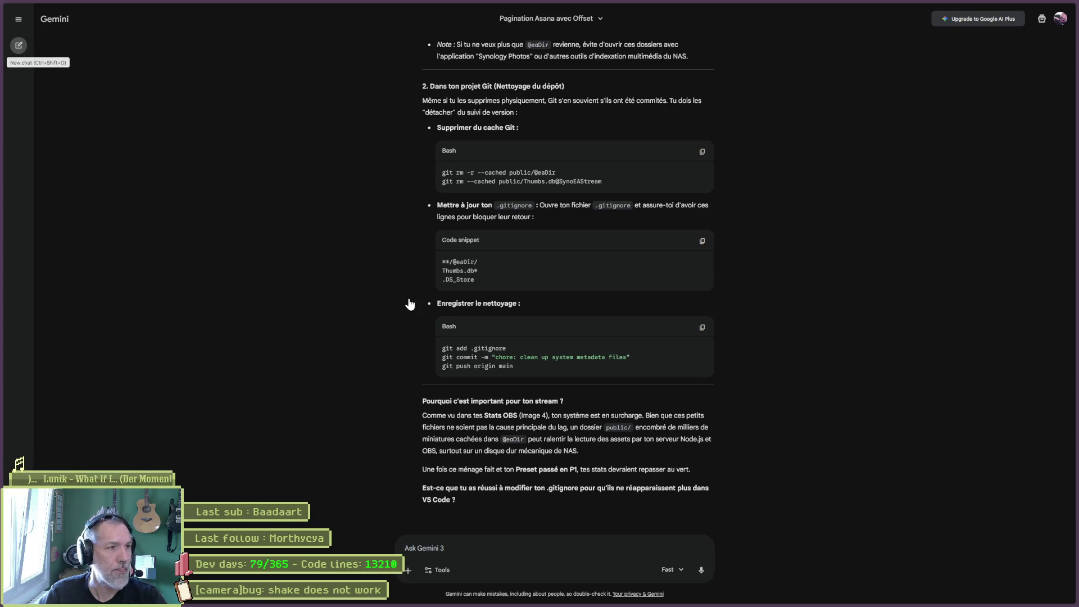
{"action": "key", "text": "ctrl+shift+o"}
- Draft the prompt 'j-ai des frames qui droppent quand je stream sur twitch avec mon obs sur mon windows'
{"action": "type", "text": "j"}
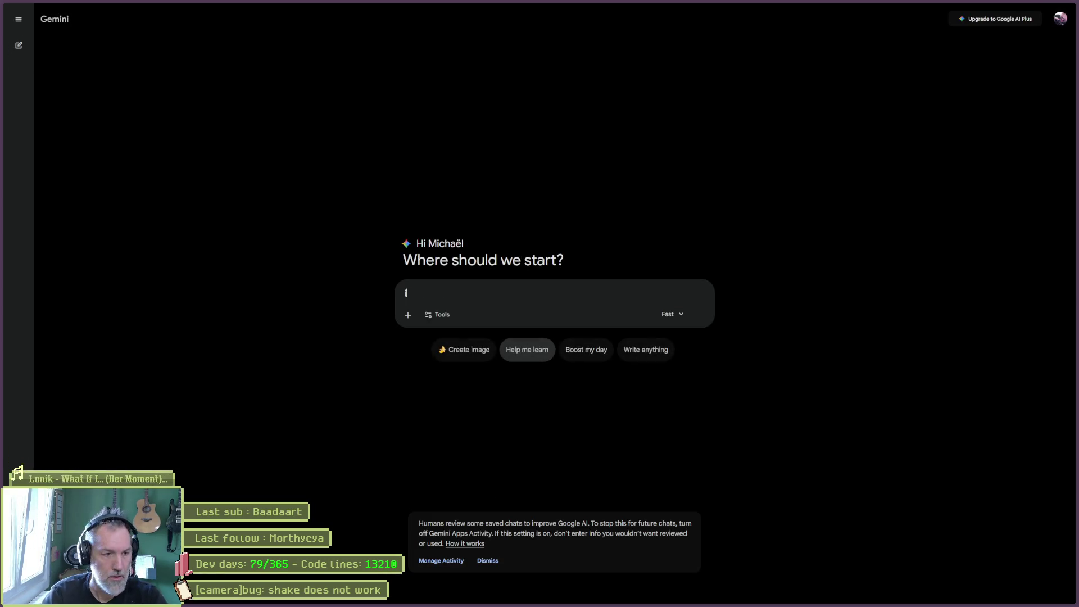
{"action": "type", "text": "-ai des frames qui drop"}
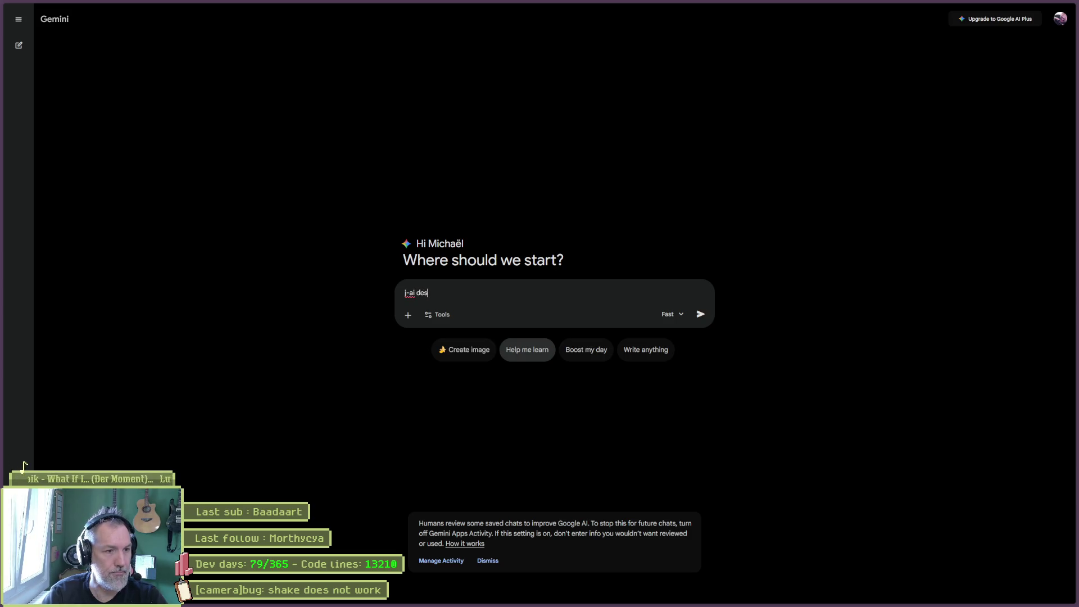
{"action": "type", "text": "pent quand je stream s"}
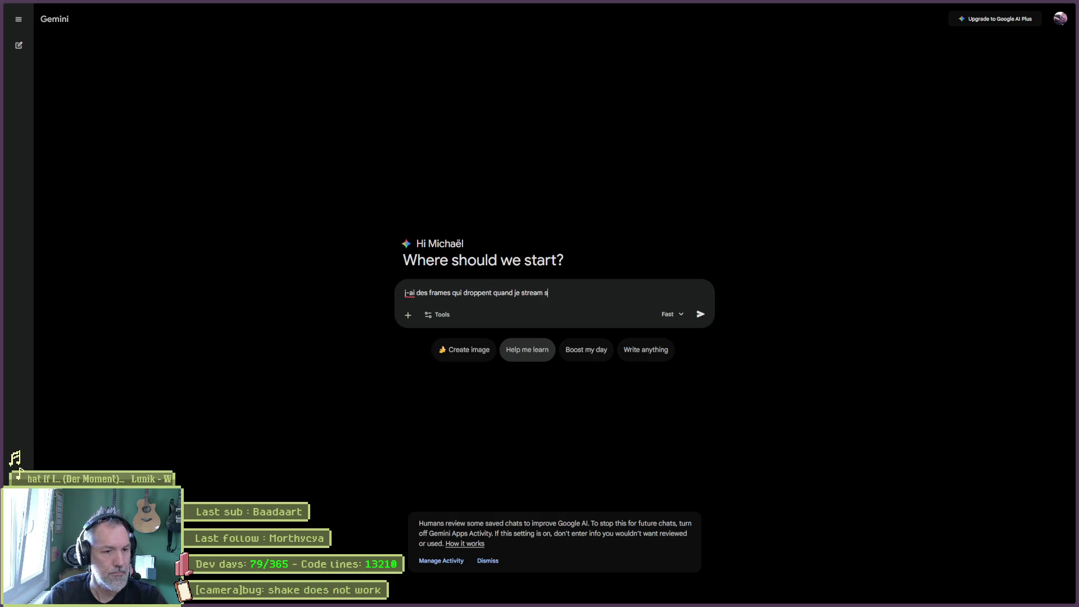
{"action": "type", "text": "ur twitch avec mon obs sur mon"}
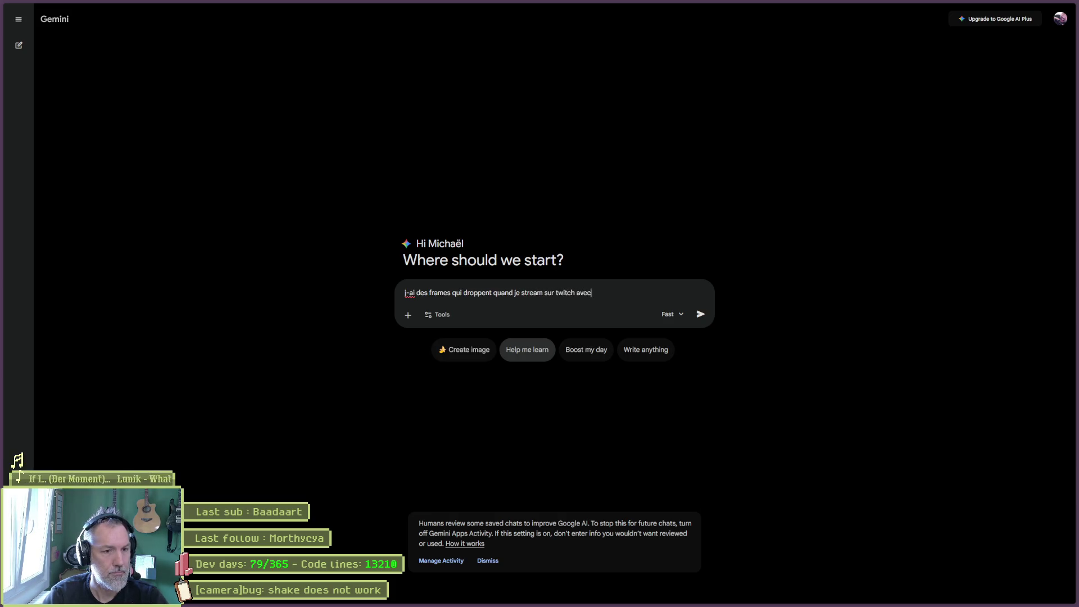
{"action": "type", "text": " windows"}
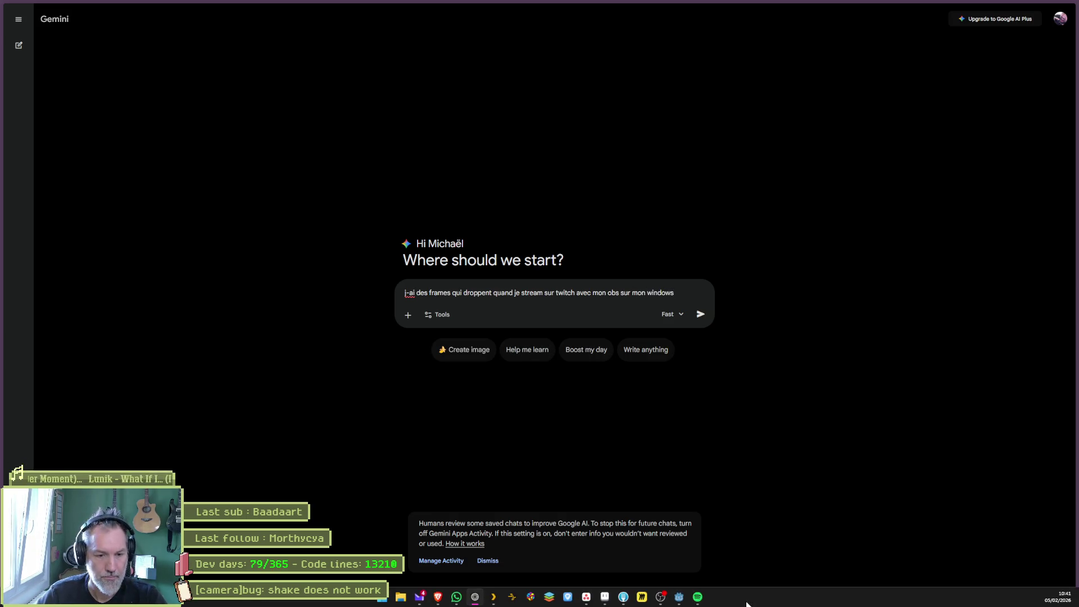
{"action": "left_click", "coordinate": [663, 599]}
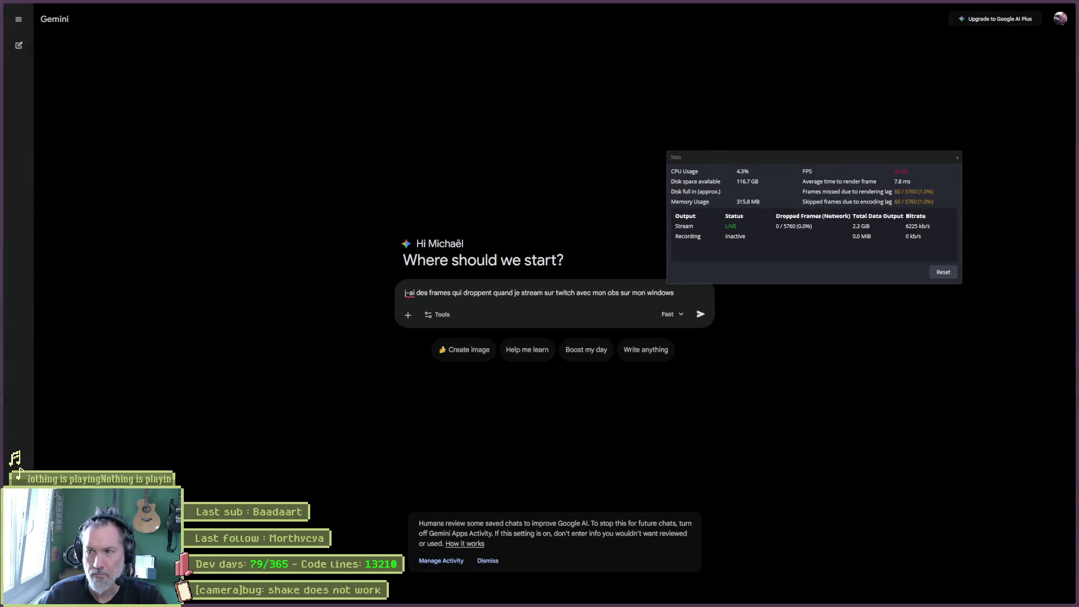
- Close the OBS Stats window after reviewing it, take a screen capture, and return to the prompt
{"action": "left_click", "coordinate": [957, 157]}
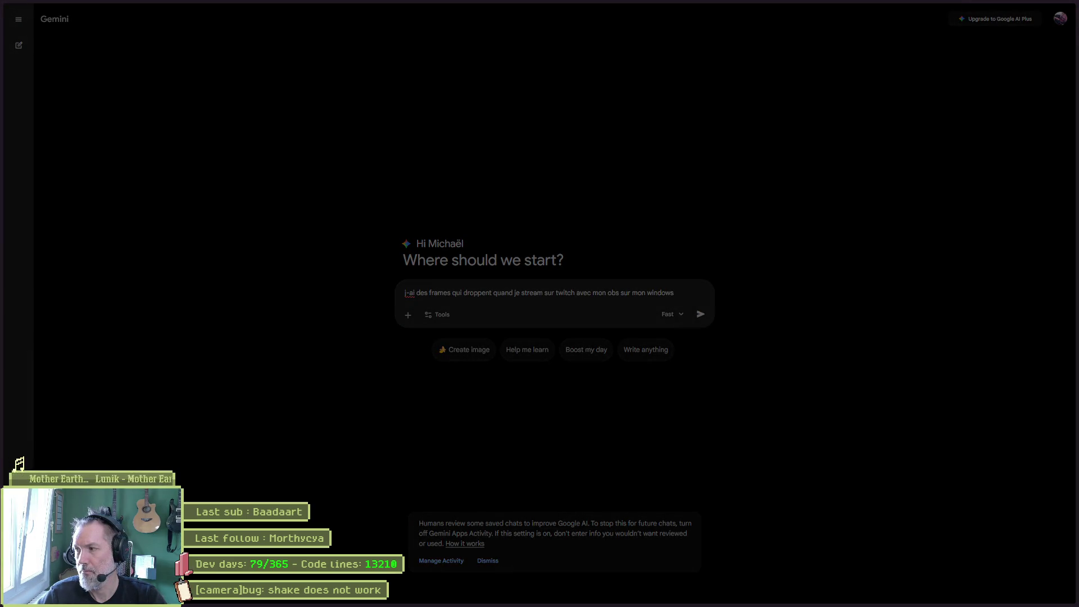
{"action": "left_click", "coordinate": [516, 300]}
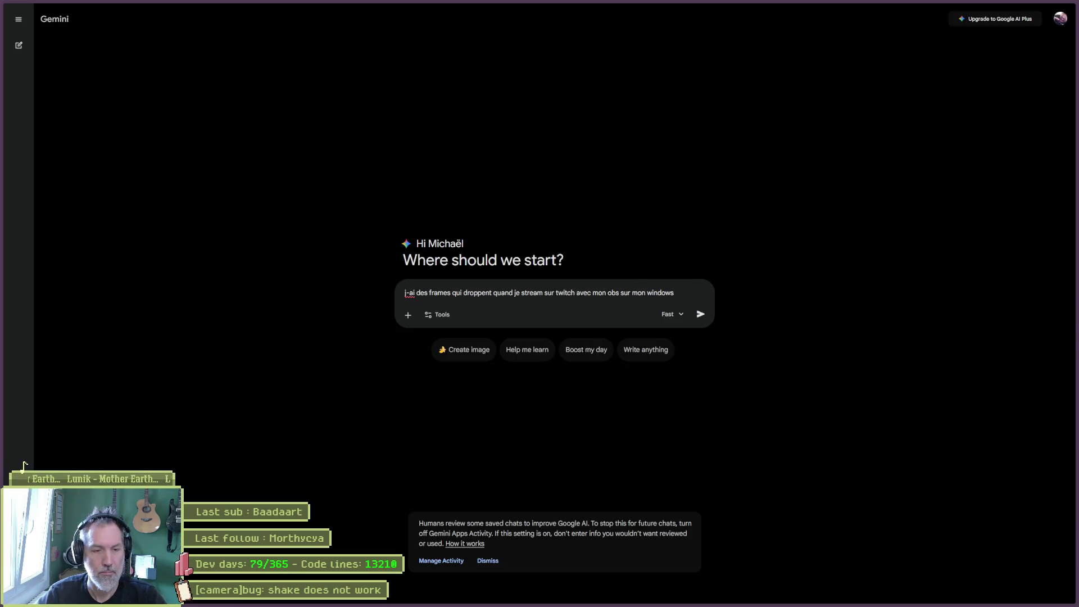
- Attach the OBS screenshot to the dropped-frames prompt, send it, and read Gemini's advice
{"action": "key", "text": "ctrl+v"}
{"action": "key", "text": "Return"}
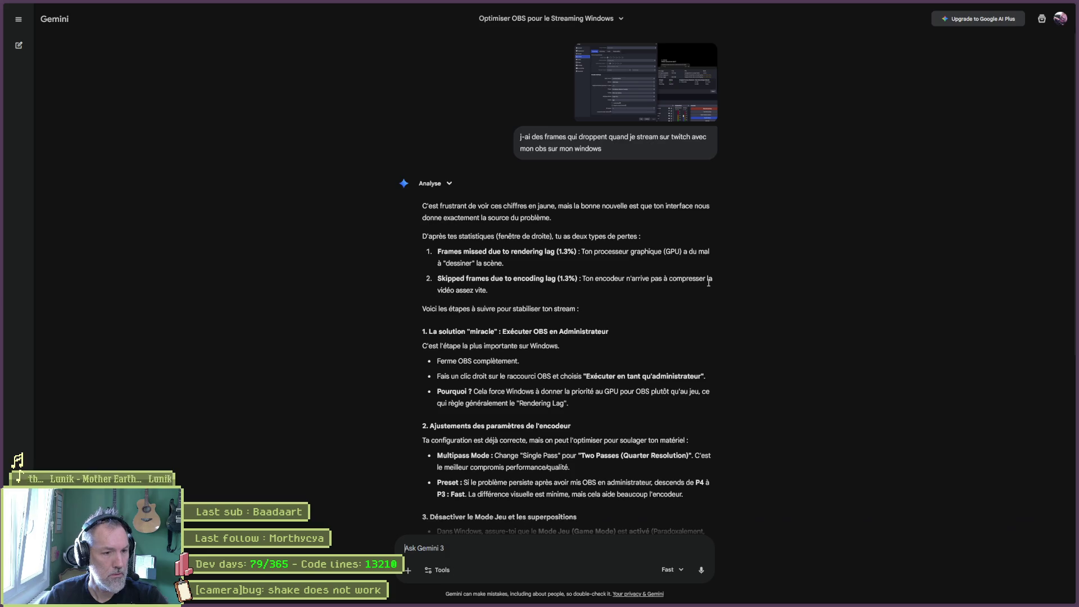
{"action": "scroll", "coordinate": [741, 289], "scroll_direction": "down", "scroll_amount": 2}
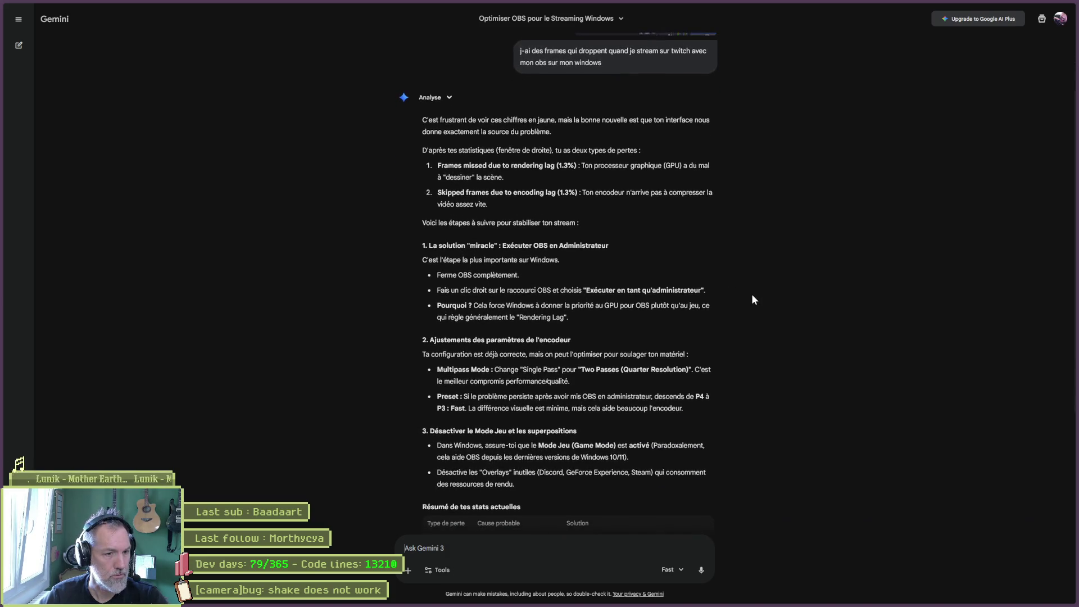
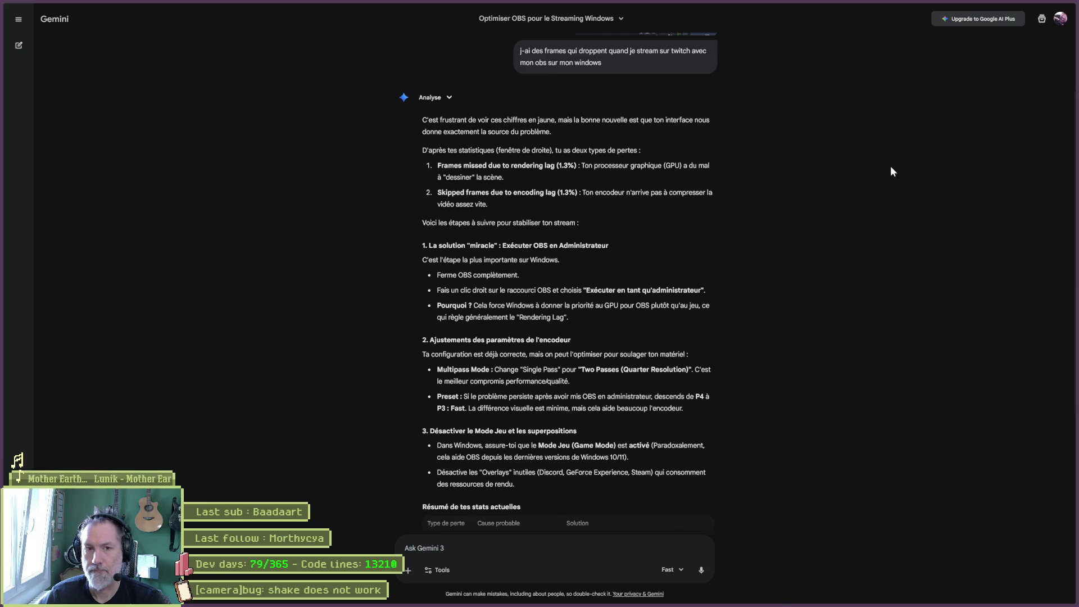
- Read Gemini's OBS dropped-frames advice, then minimise the browser to reveal the Godot editor
{"action": "mouse_move", "coordinate": [890, 166]}
{"action": "left_mouse_down"}
{"action": "mouse_move", "coordinate": [759, 315]}
{"action": "mouse_move", "coordinate": [705, 351]}
{"action": "mouse_move", "coordinate": [764, 342]}
{"action": "left_mouse_up"}
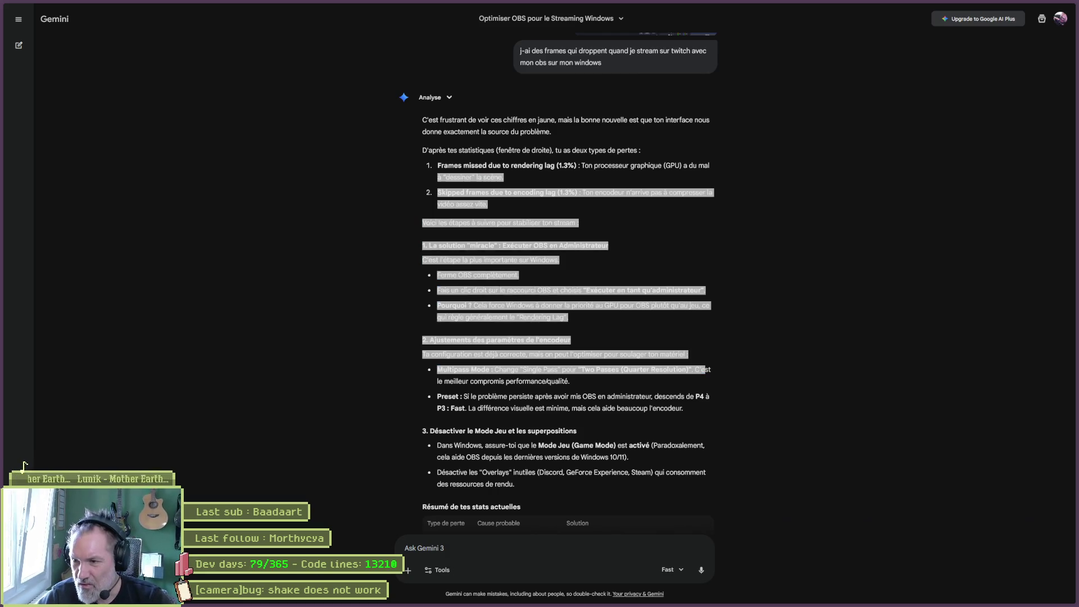
{"action": "key", "text": "alt+Tab"}
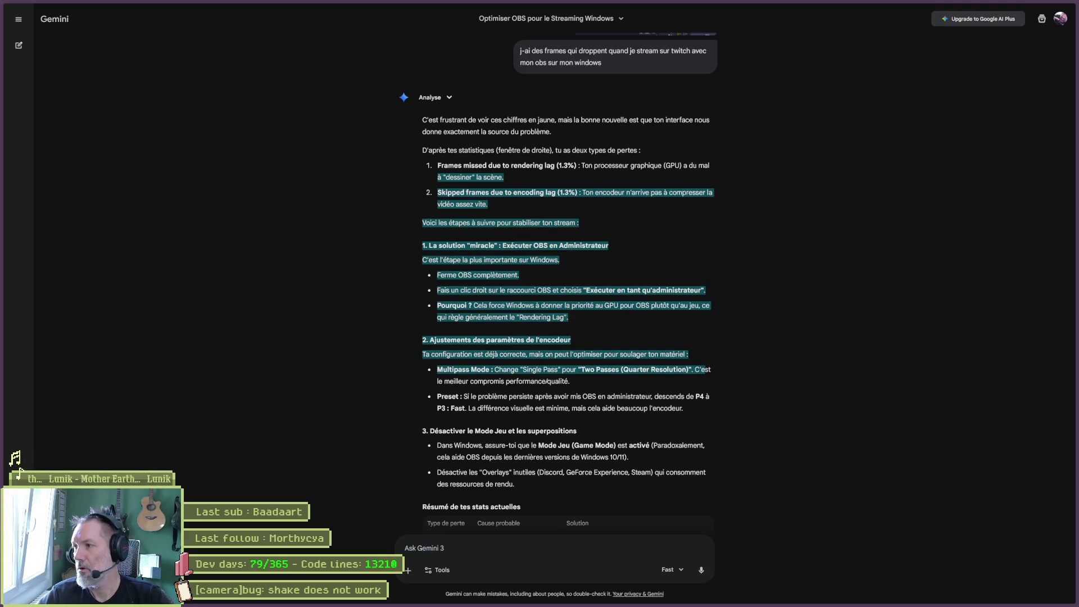
{"action": "key", "text": "alt+Tab"}
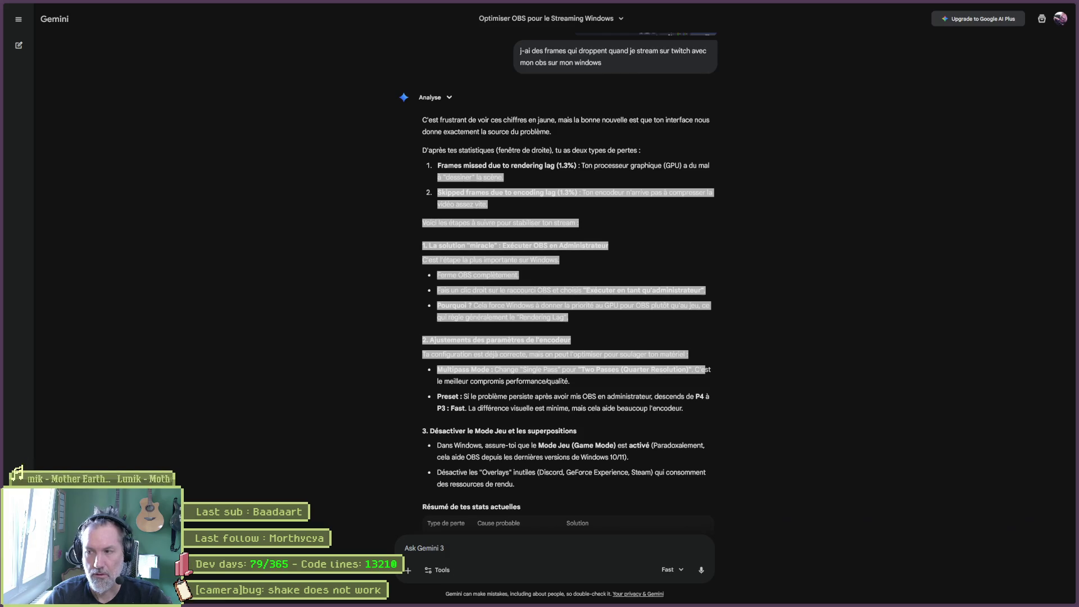
{"action": "left_click", "coordinate": [1020, 5]}
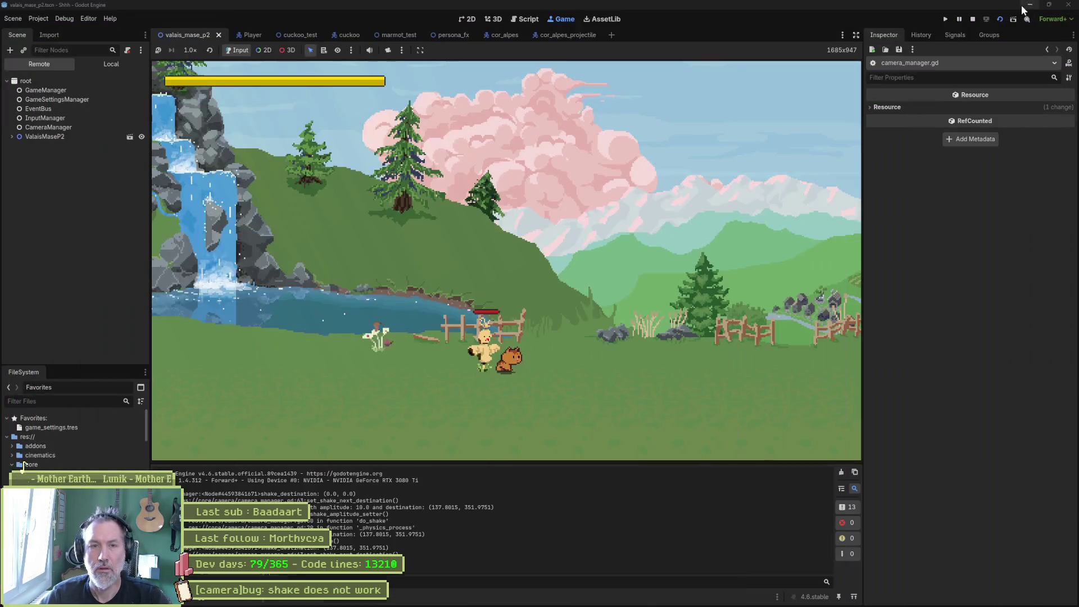
- Minimise the Godot editor and open Display settings from the desktop's right-click menu
{"action": "left_click", "coordinate": [1023, 5]}
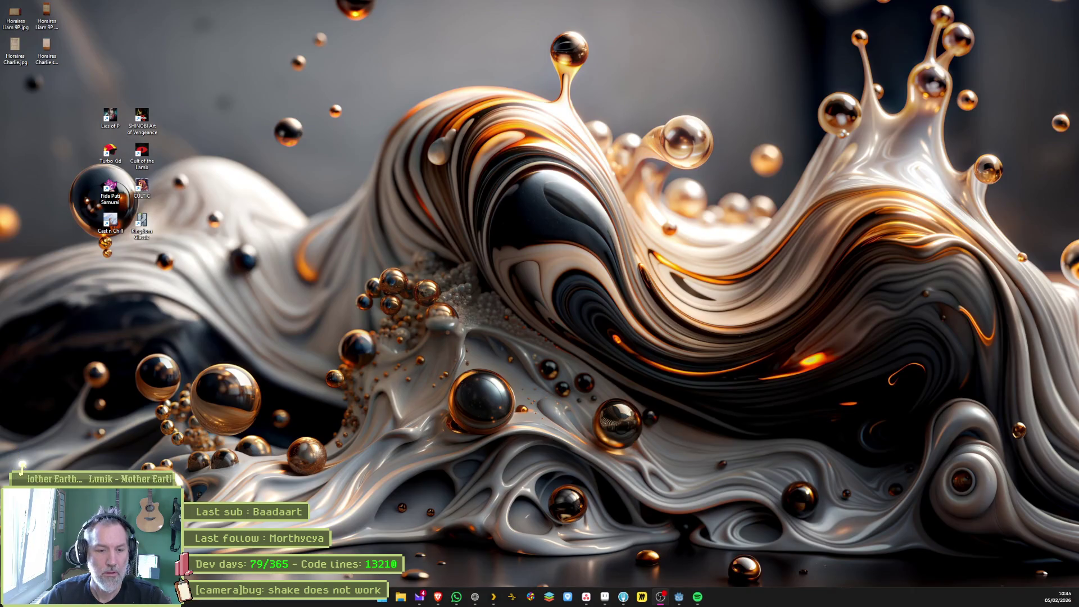
{"action": "left_click", "coordinate": [684, 600]}
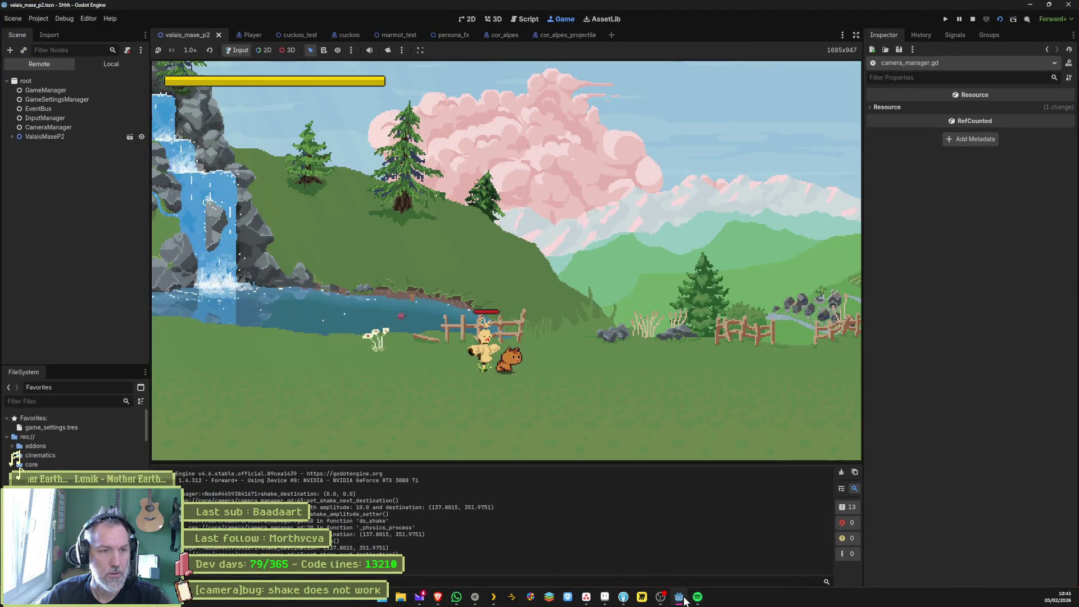
{"action": "left_click", "coordinate": [684, 600]}
{"action": "right_click", "coordinate": [582, 337]}
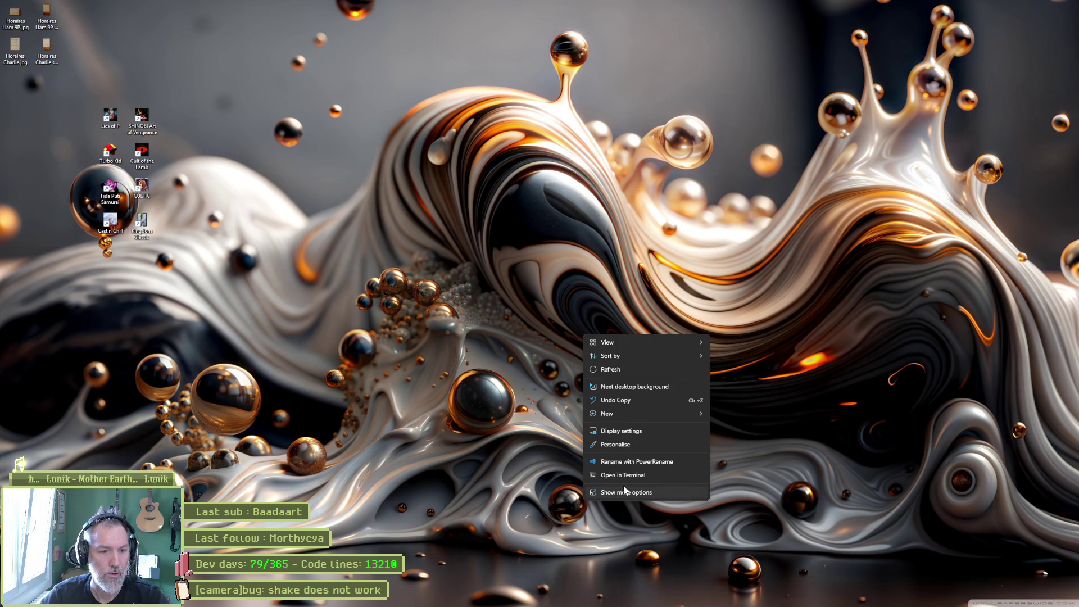
{"action": "left_click", "coordinate": [657, 431]}
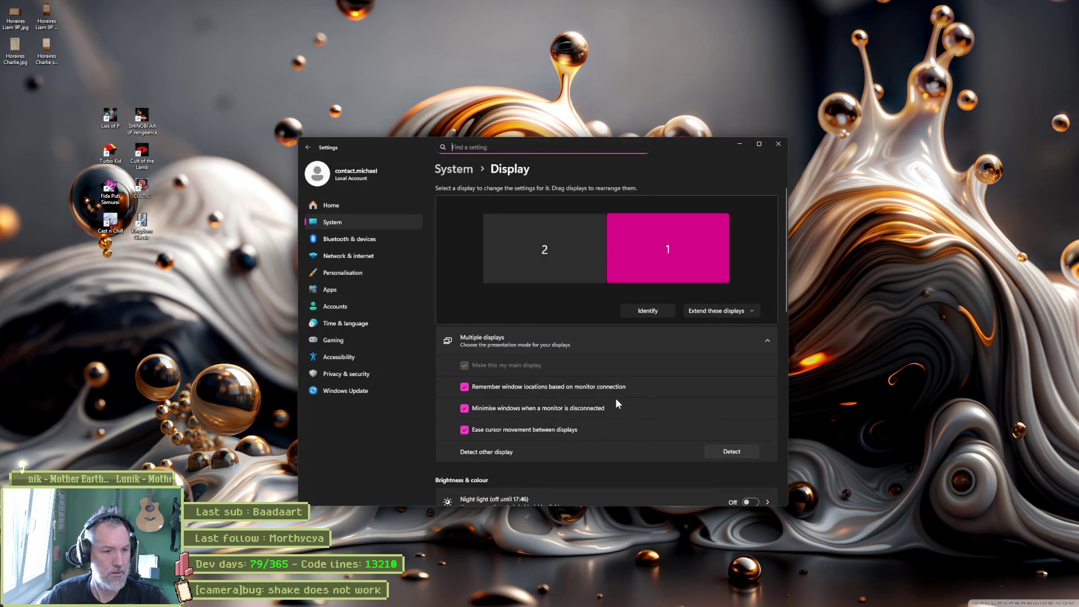
- Check the Graphics page under Related settings, then return to the Display page
{"action": "scroll", "coordinate": [613, 400], "scroll_direction": "down", "scroll_amount": 4}
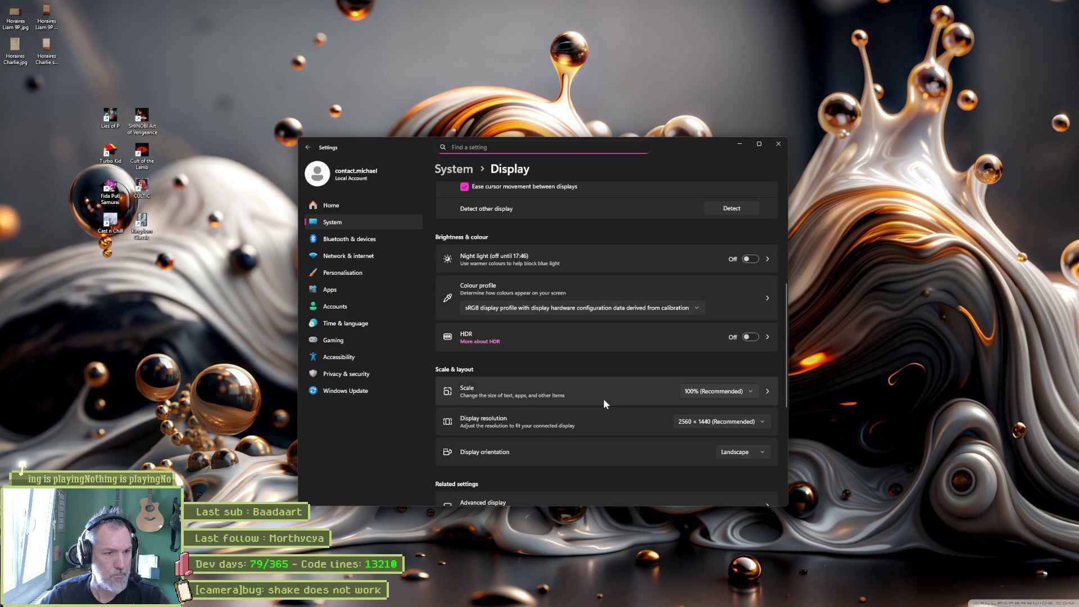
{"action": "scroll", "coordinate": [603, 400], "scroll_direction": "down", "scroll_amount": 3}
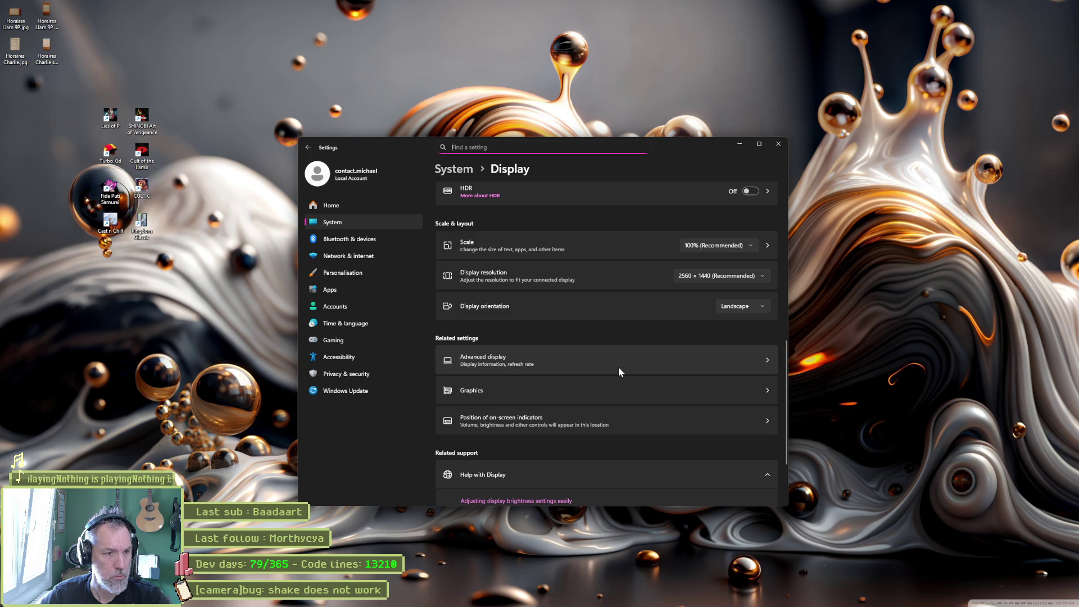
{"action": "left_click", "coordinate": [621, 398]}
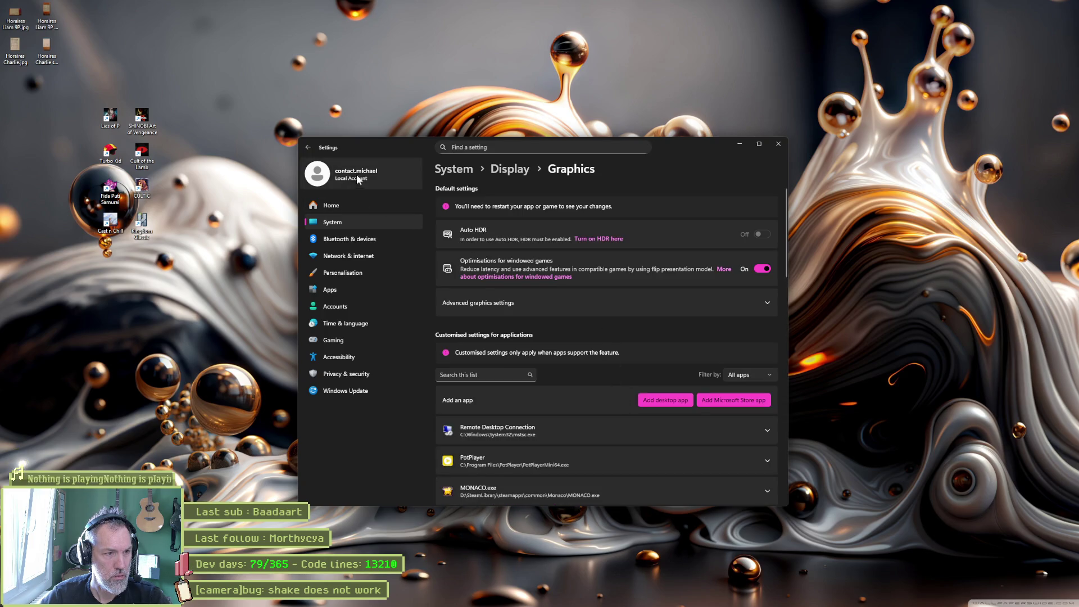
{"action": "left_click", "coordinate": [306, 147]}
- Open Advanced display and confirm Display 1 runs 2560 × 1440 at 120 Hz
{"action": "scroll", "coordinate": [565, 383], "scroll_direction": "down", "scroll_amount": 3}
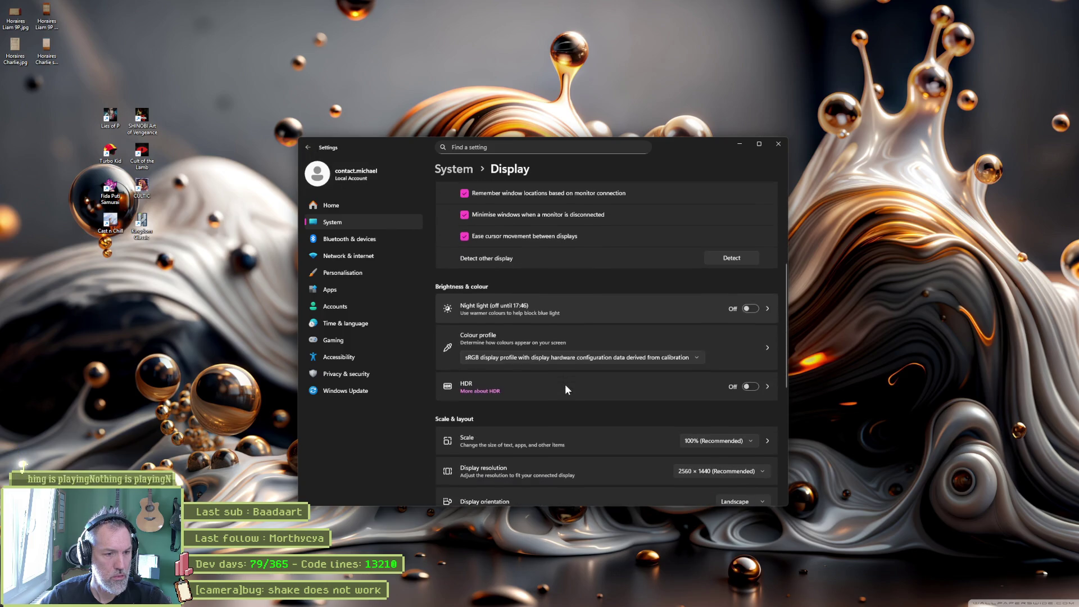
{"action": "scroll", "coordinate": [571, 429], "scroll_direction": "down", "scroll_amount": 1}
{"action": "scroll", "coordinate": [571, 428], "scroll_direction": "down", "scroll_amount": 3}
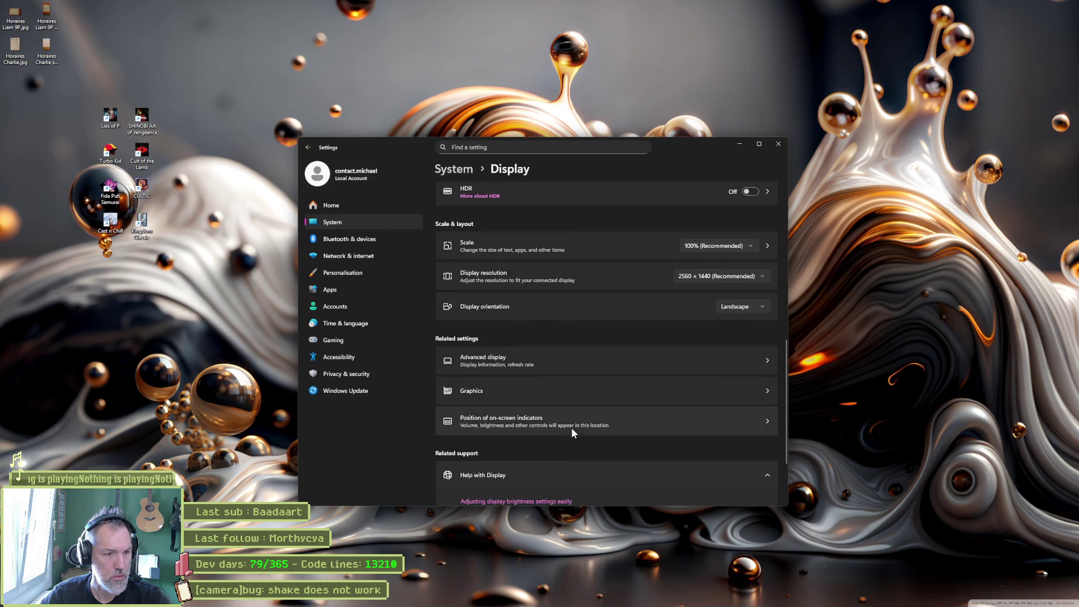
{"action": "left_click", "coordinate": [578, 356]}
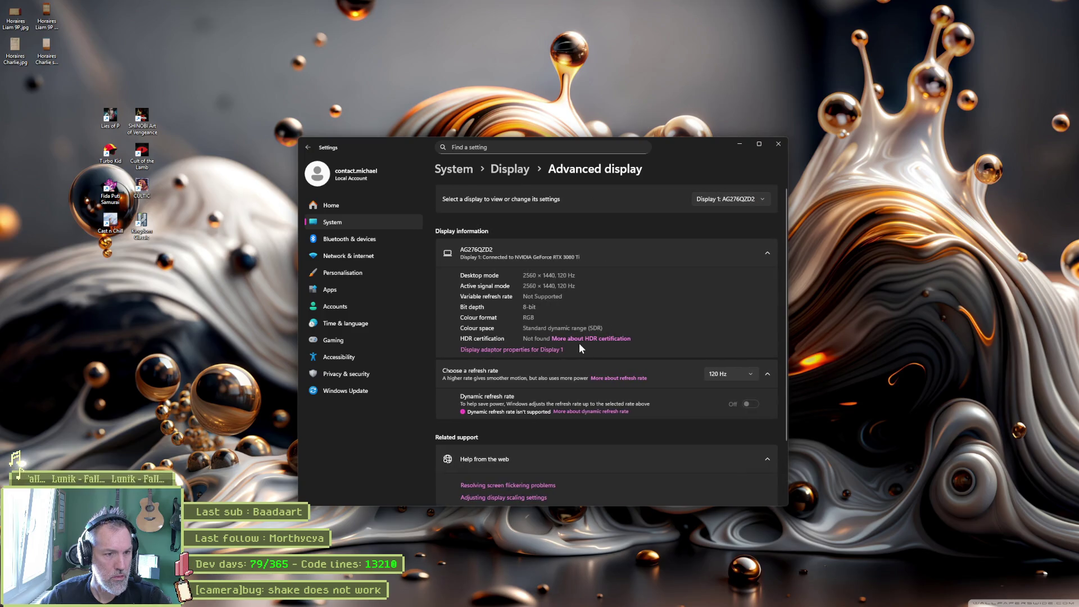
{"action": "left_click", "coordinate": [582, 257]}
{"action": "left_click", "coordinate": [581, 257]}
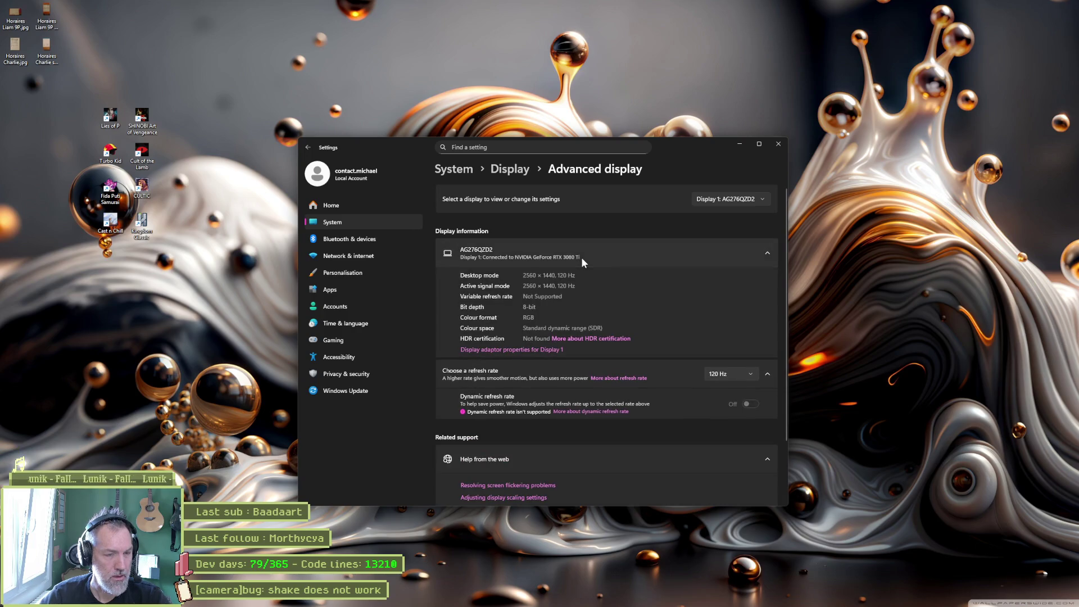